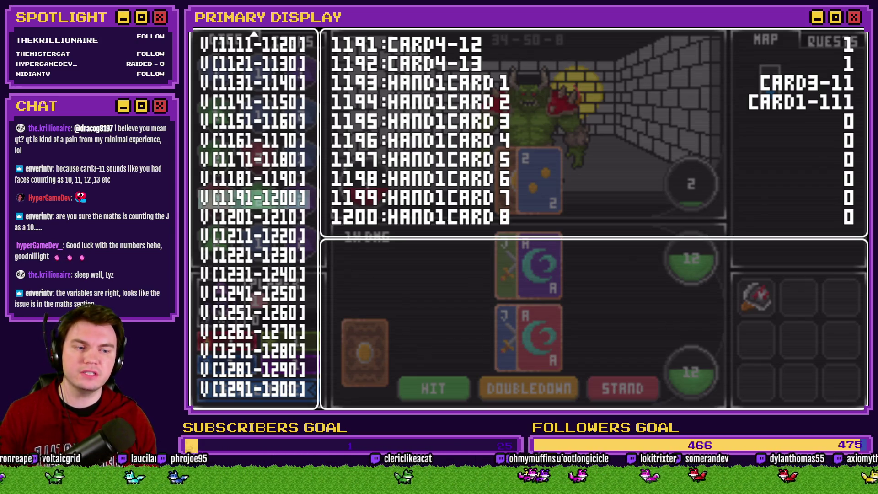
Close the playtest and open page 2 of the Draw And Attack event
key(alt+F4)
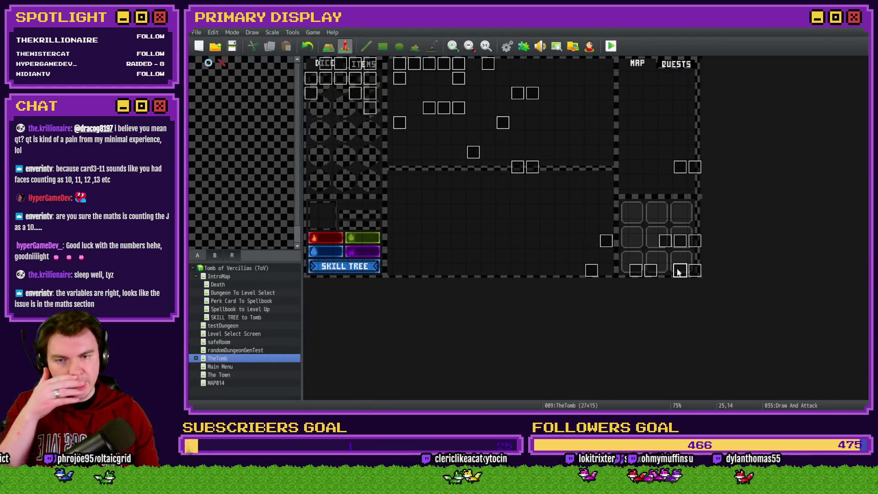
double_click(679, 272)
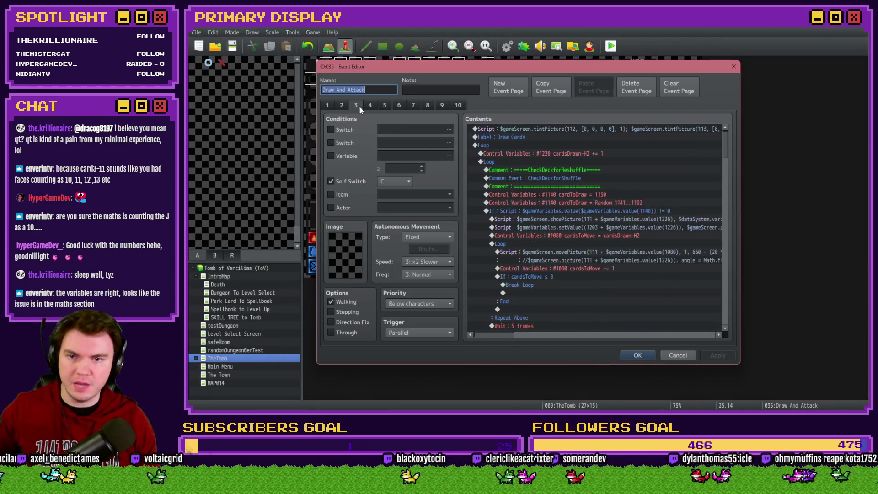
click(343, 105)
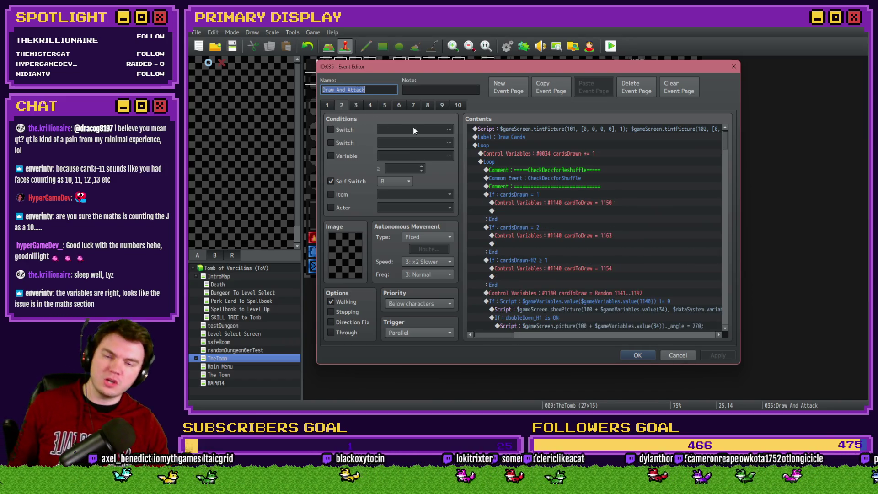
Review the cardsDrawn = 1 block, the random card-draw lines and the face-card value script
click(557, 195)
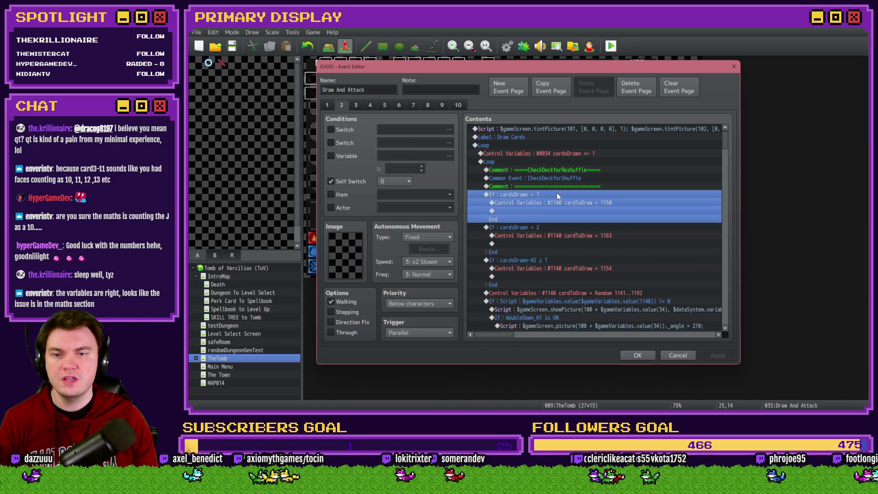
click(548, 235)
click(542, 260)
click(546, 293)
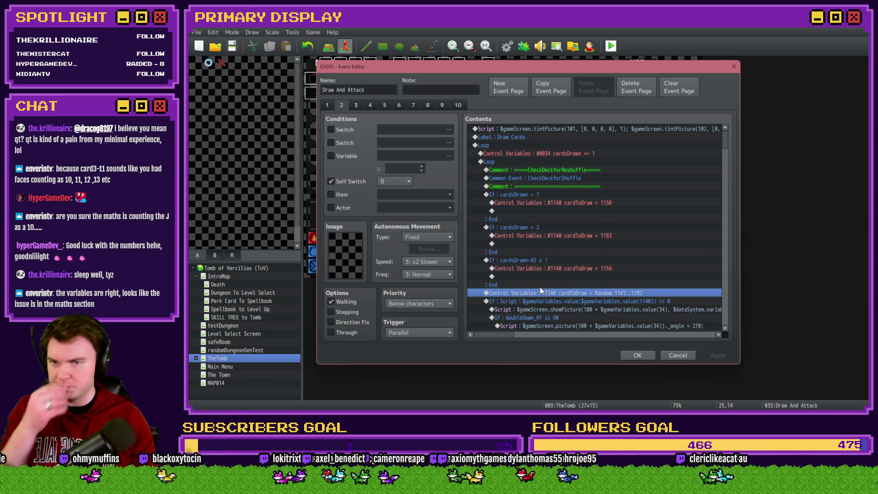
scroll(540, 290, down, 5)
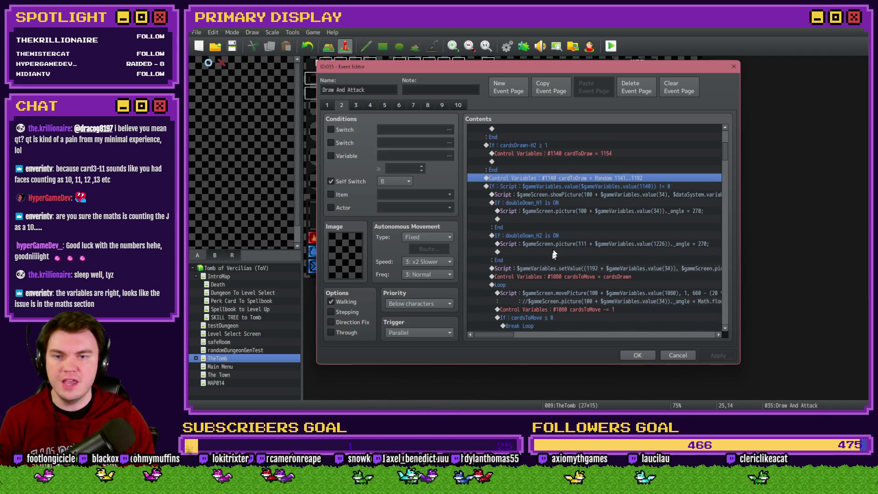
scroll(556, 240, down, 4)
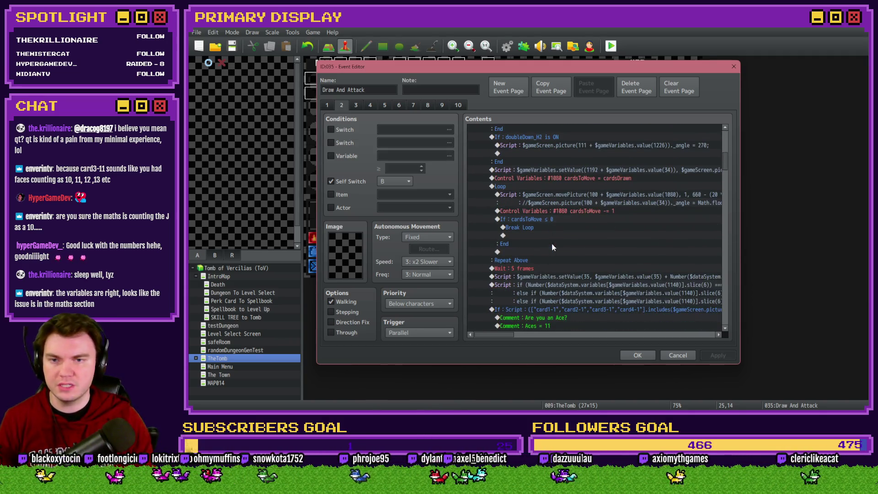
scroll(553, 246, down, 4)
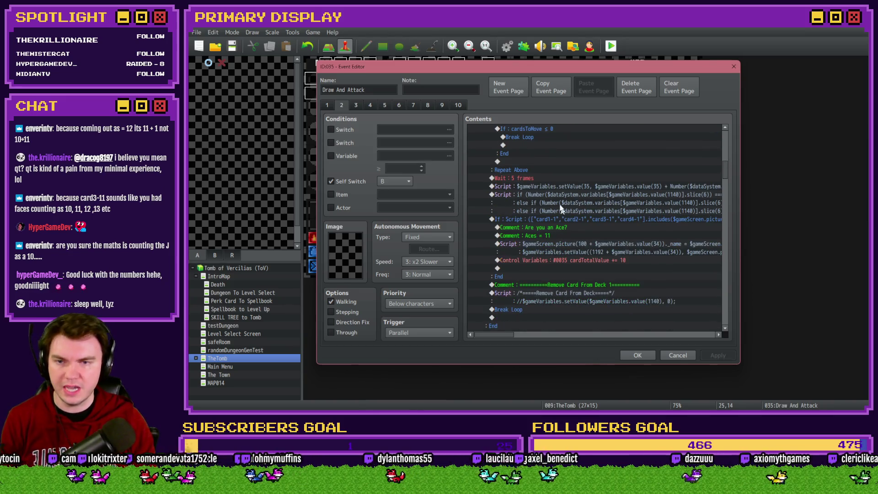
click(556, 194)
Read the face-card script and the cardTotalValue += 10 line, then switch to the img folder
drag(502, 333, 533, 335)
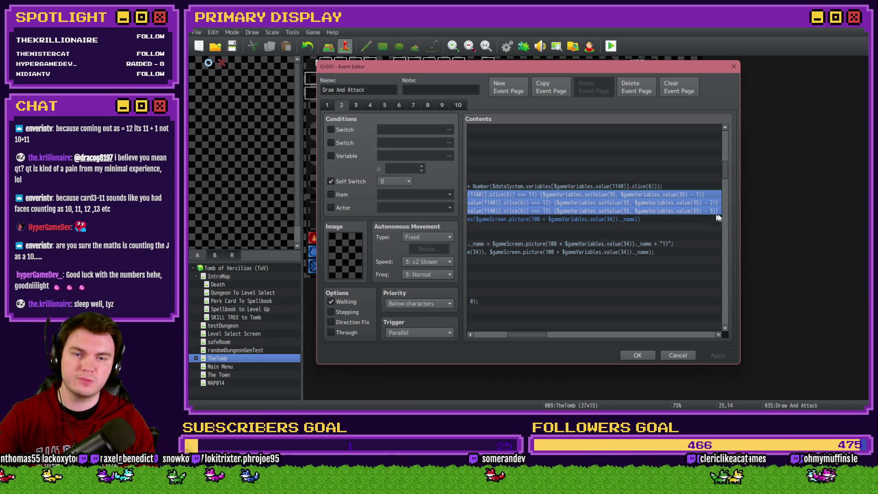
drag(541, 335, 505, 337)
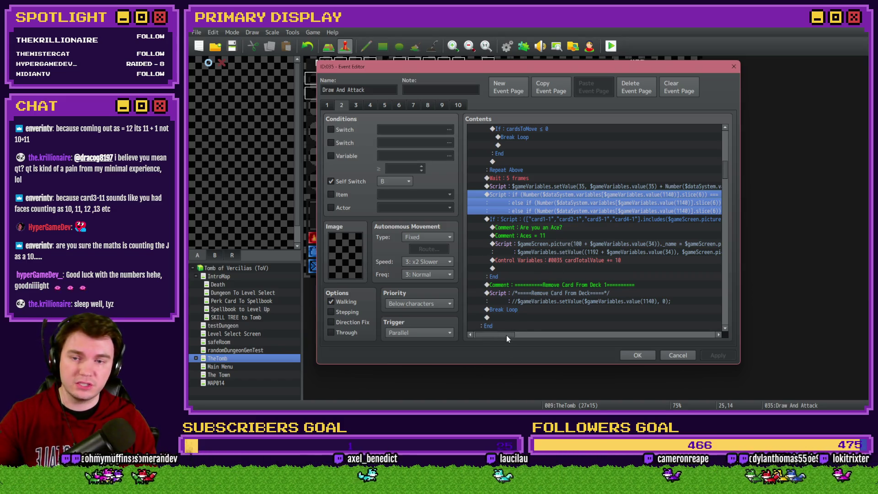
mouse_move(506, 336)
mouse_down()
mouse_move(516, 334)
mouse_move(509, 335)
mouse_up()
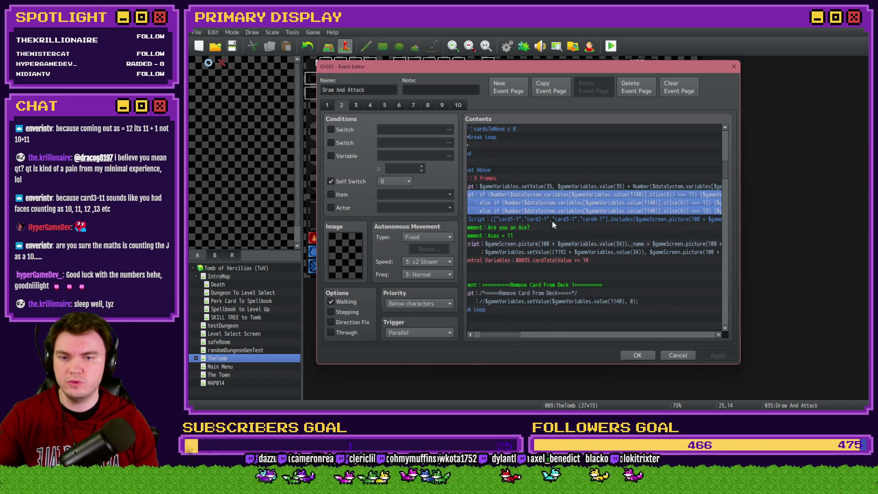
mouse_move(512, 335)
mouse_down()
mouse_move(541, 335)
mouse_move(512, 337)
mouse_up()
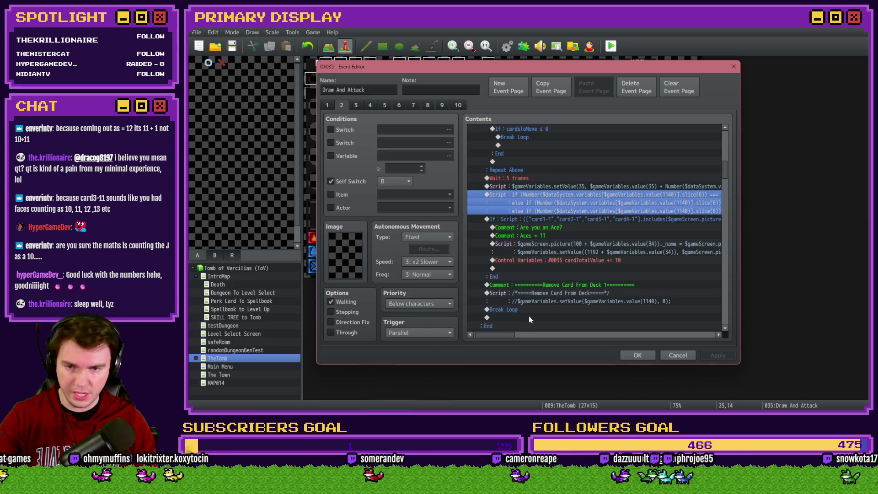
click(581, 261)
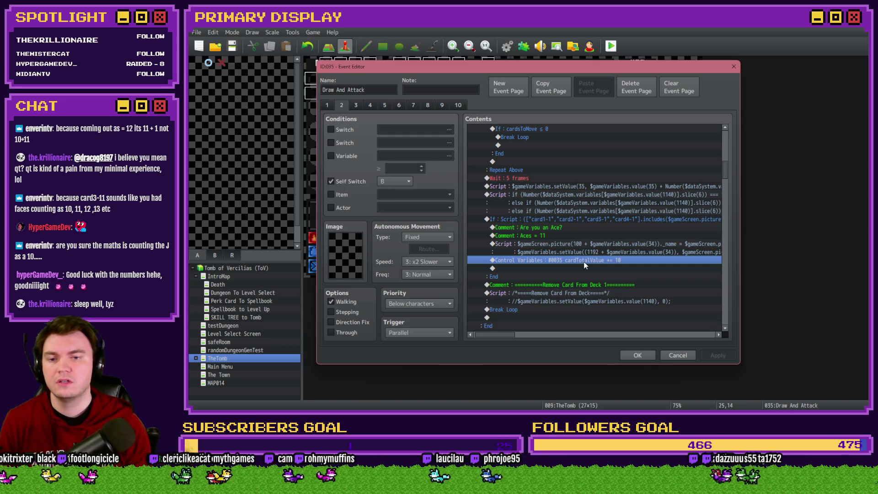
scroll(583, 258, down, 2)
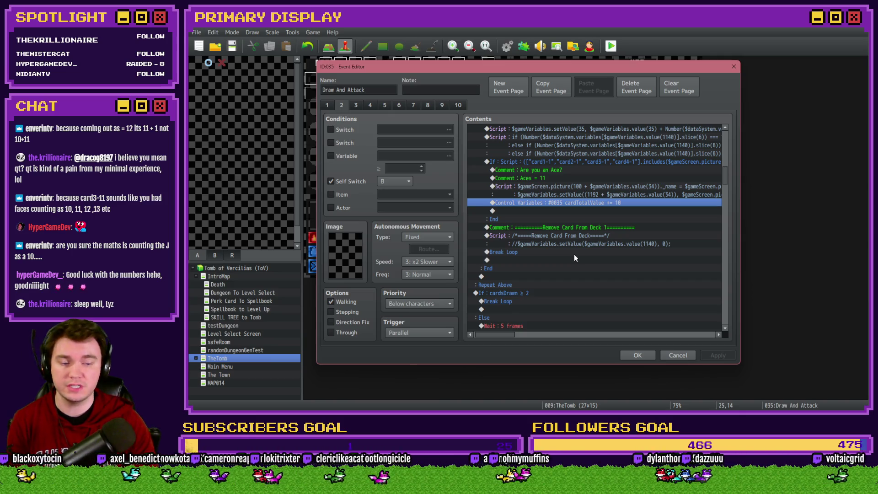
scroll(580, 251, up, 2)
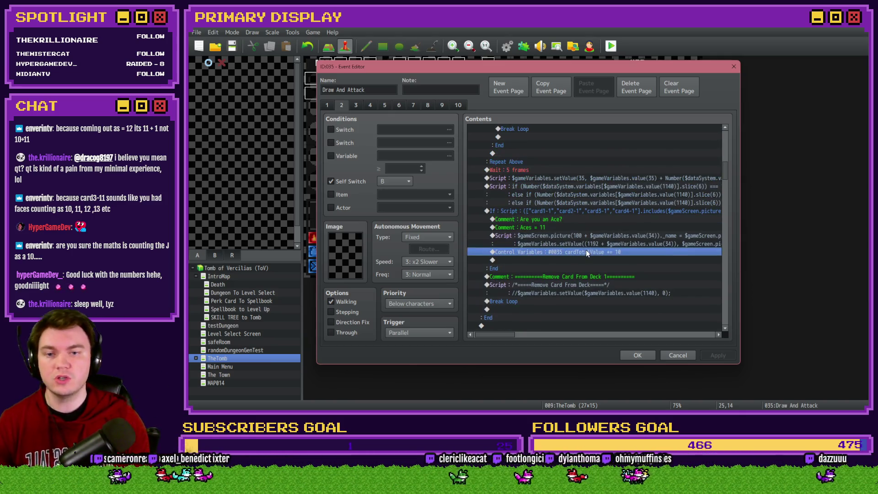
key(alt+Tab)
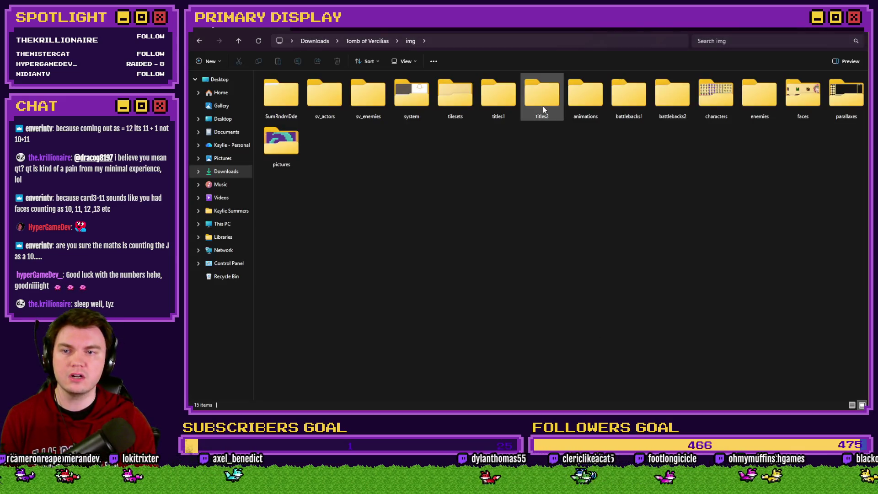
In the pictures folder, view the card1-11 and card1-13 face-card images in Photos
double_click(275, 151)
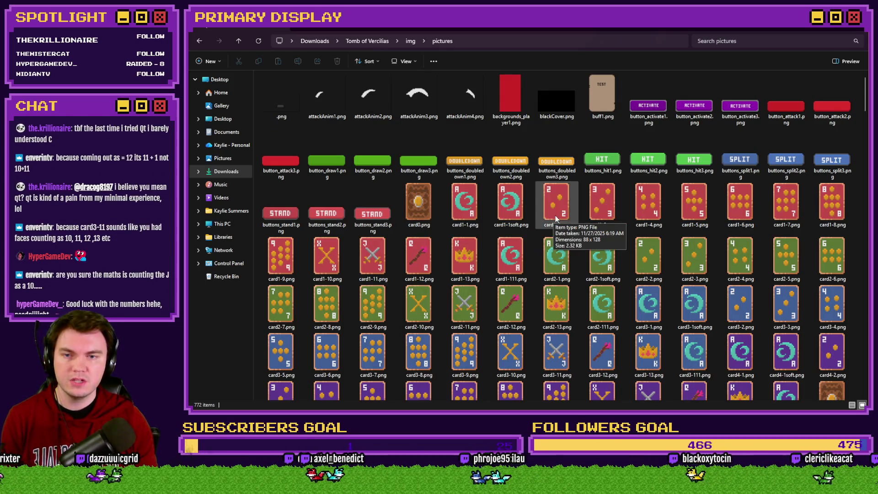
double_click(369, 266)
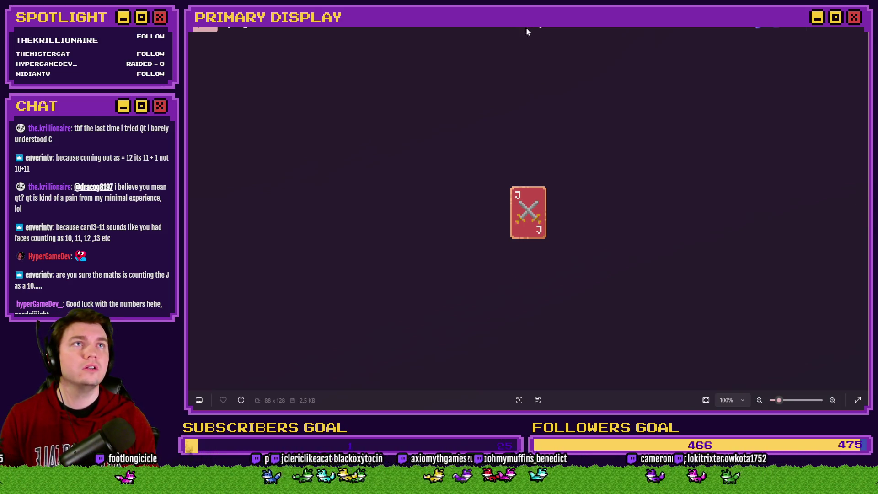
mouse_move(611, 32)
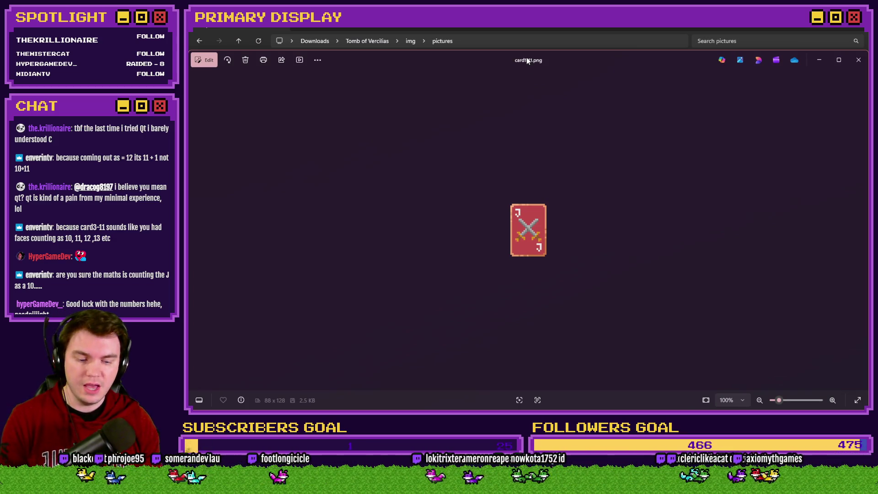
key(Right)
key(Right)
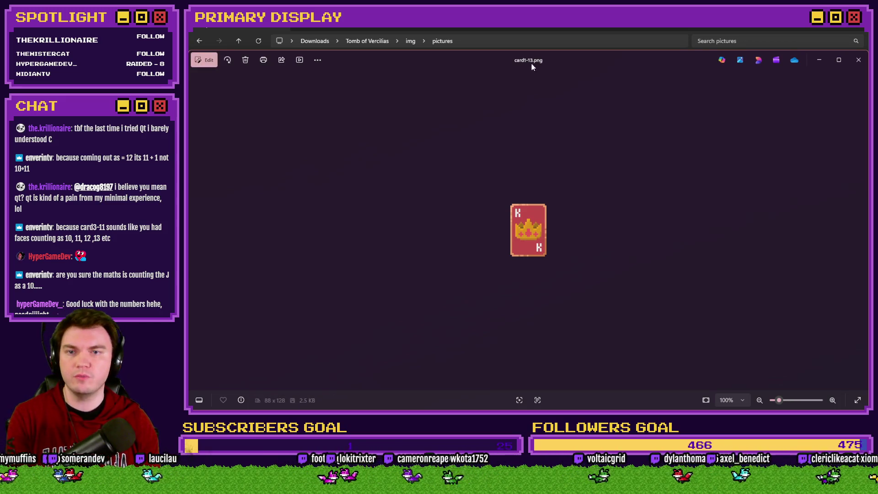
click(858, 60)
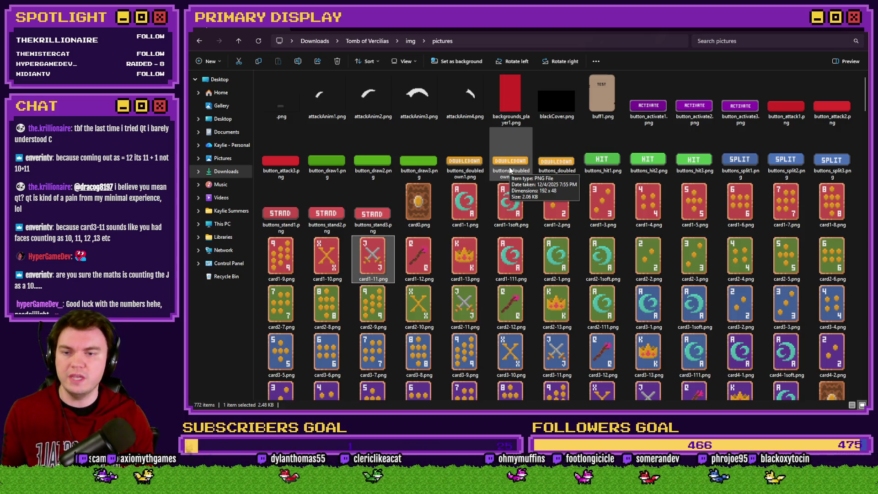
Back in the event editor, read the three-line face-card script and the Ace +10 check
key(alt+Tab)
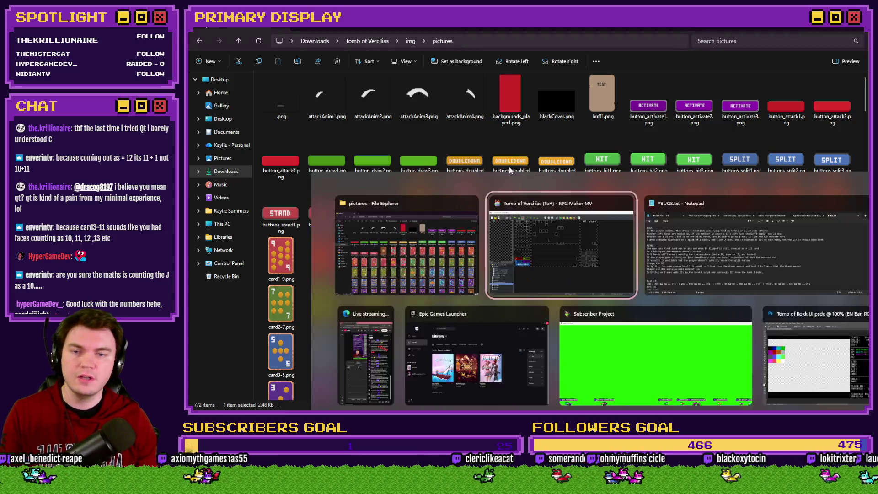
click(583, 195)
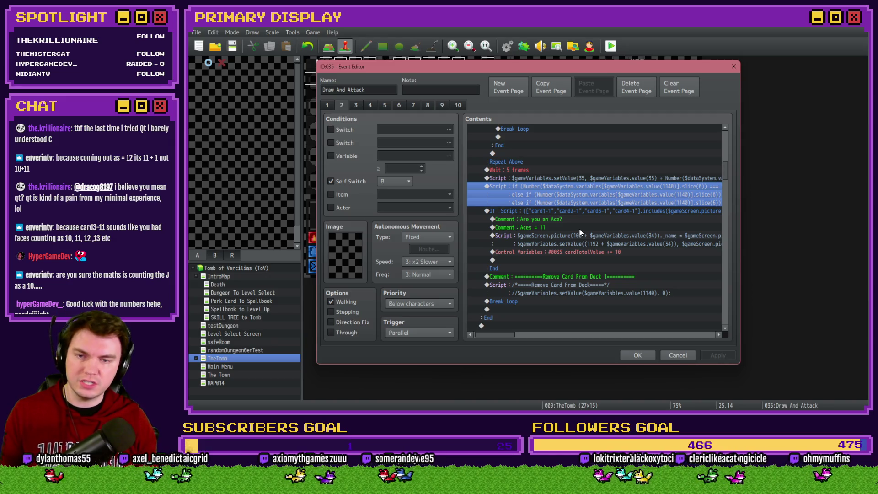
drag(502, 334, 525, 336)
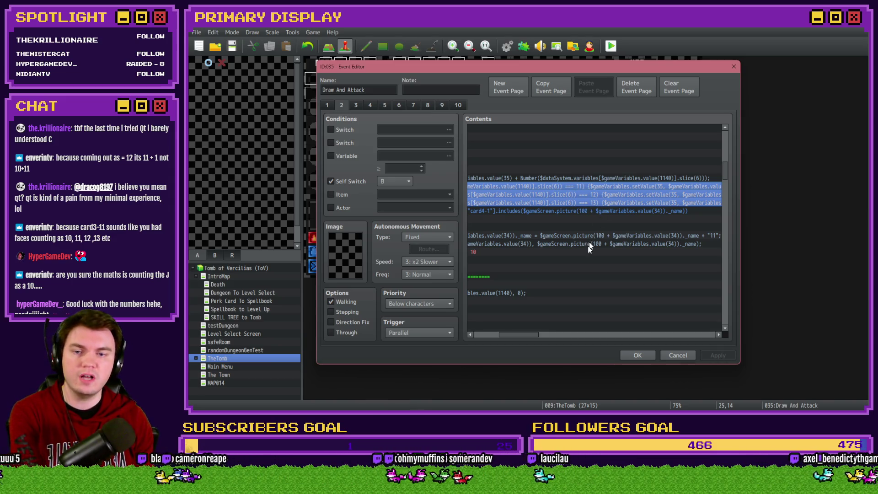
drag(523, 334, 540, 337)
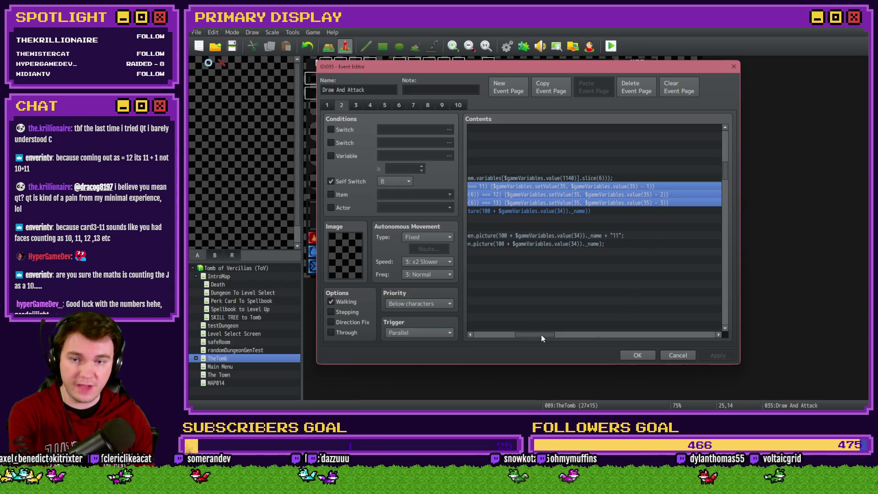
drag(541, 335, 501, 336)
click(547, 179)
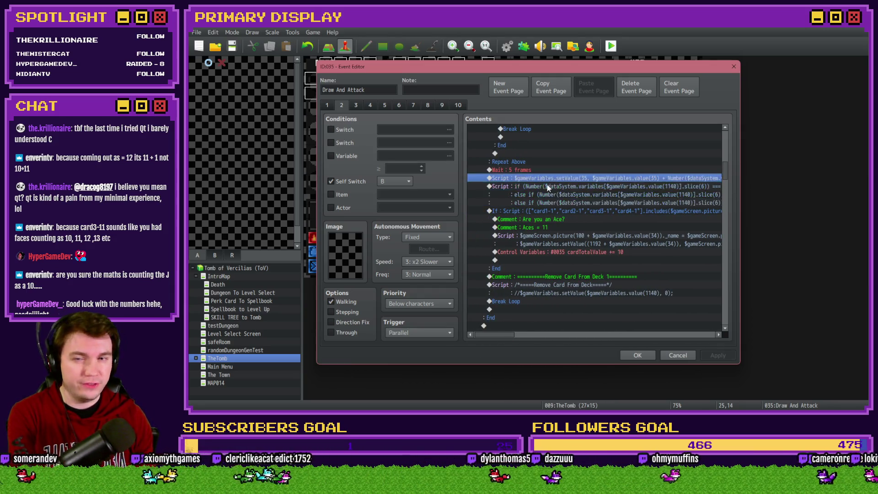
click(547, 184)
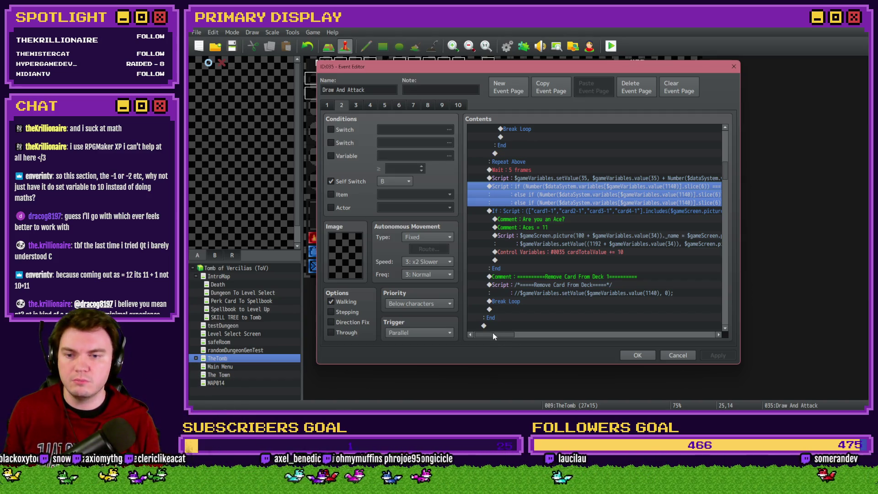
drag(493, 334, 531, 335)
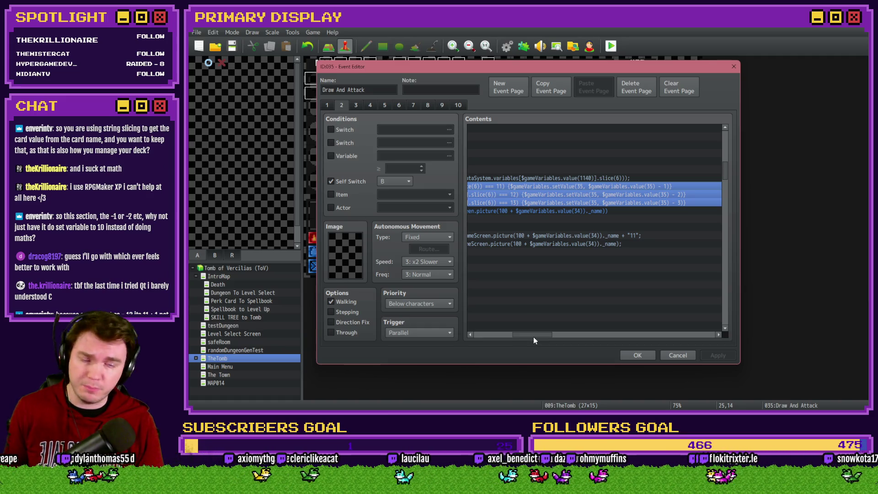
drag(534, 335, 533, 336)
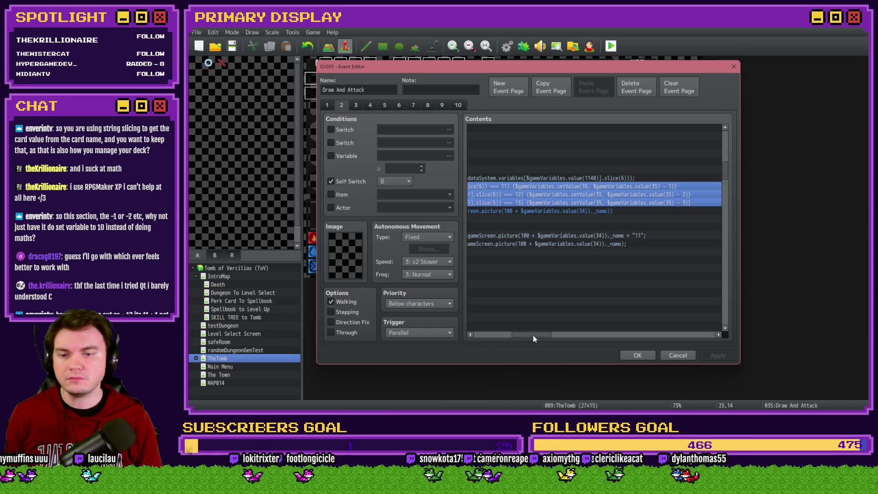
drag(533, 334, 500, 334)
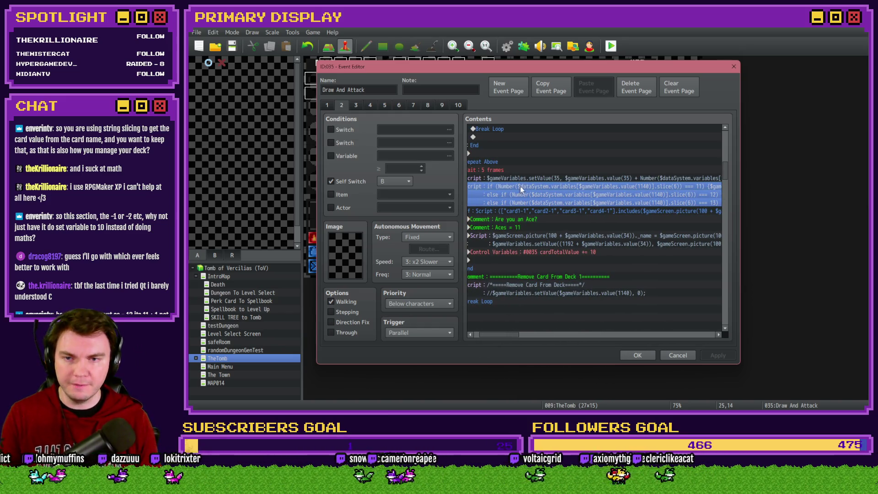
drag(500, 337, 498, 337)
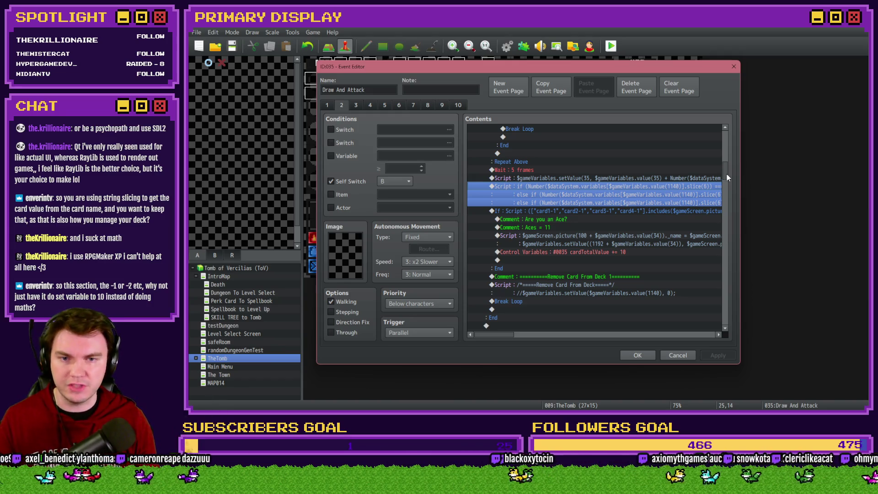
drag(727, 177, 725, 265)
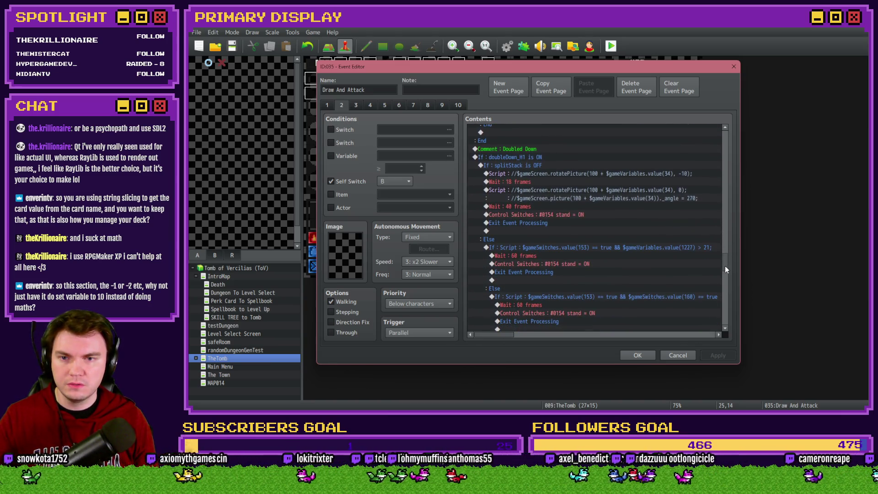
On page 1, scroll the Contents list down to the split-hand H2 total draw block
click(327, 105)
drag(725, 139, 726, 315)
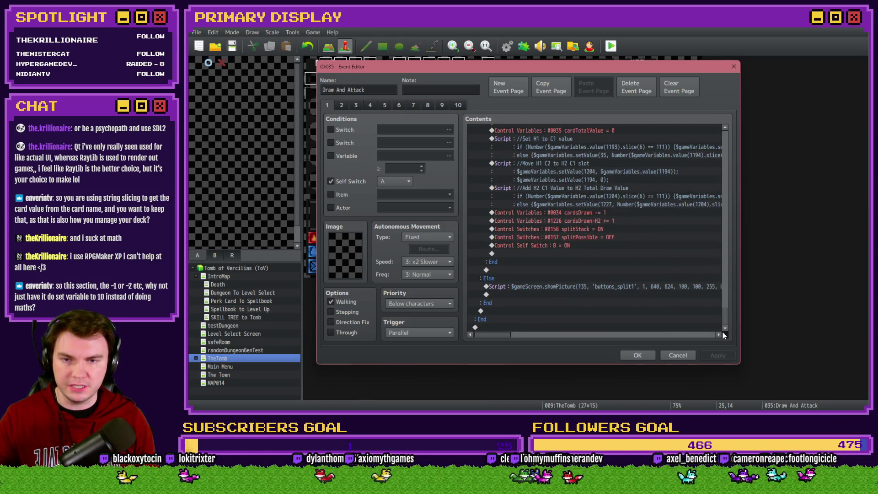
scroll(566, 271, up, 2)
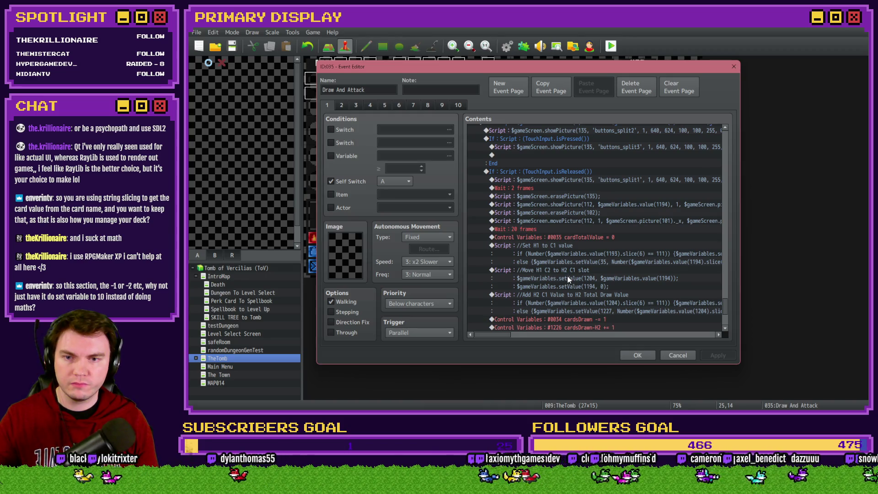
scroll(567, 276, up, 3)
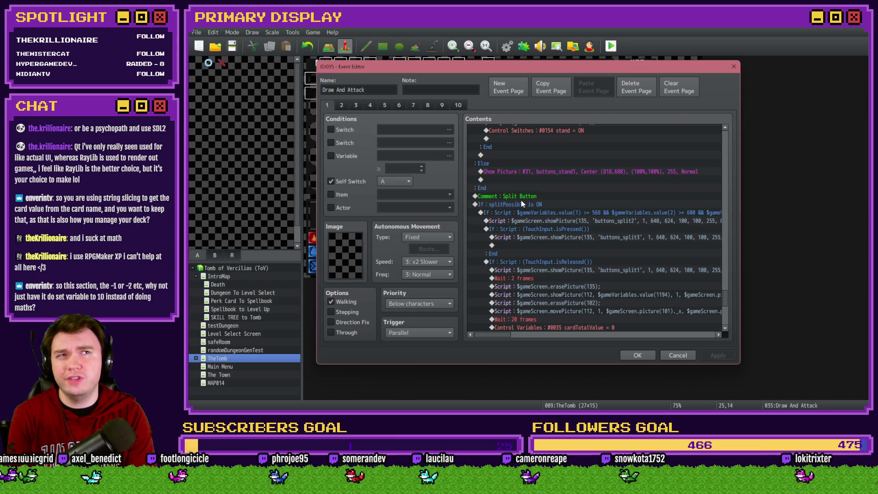
scroll(520, 199, down, 2)
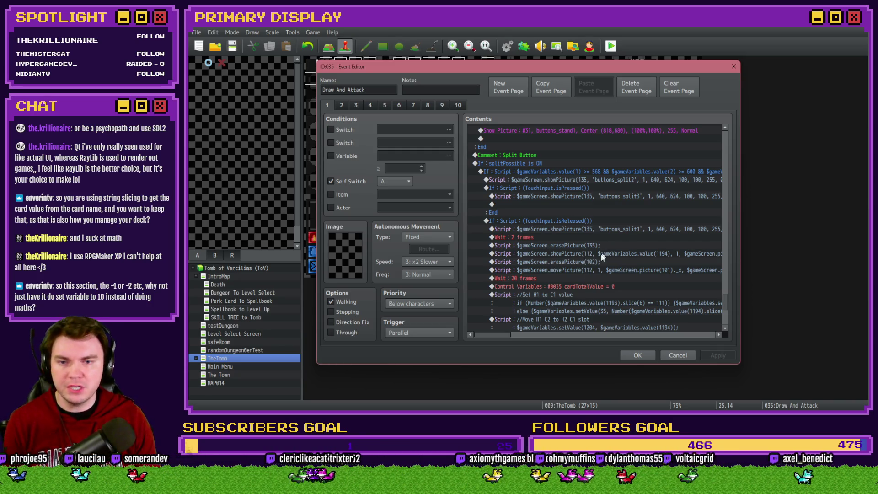
scroll(600, 265, down, 2)
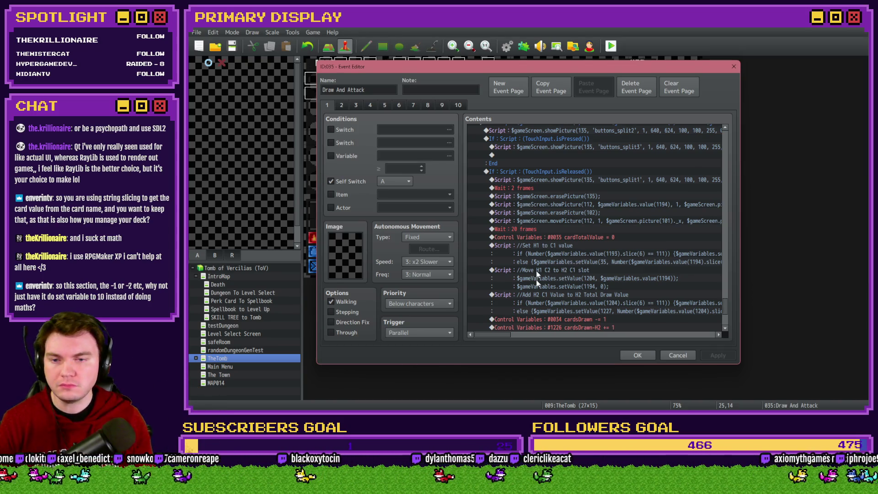
mouse_move(502, 336)
mouse_down()
mouse_move(524, 336)
mouse_move(500, 335)
mouse_up()
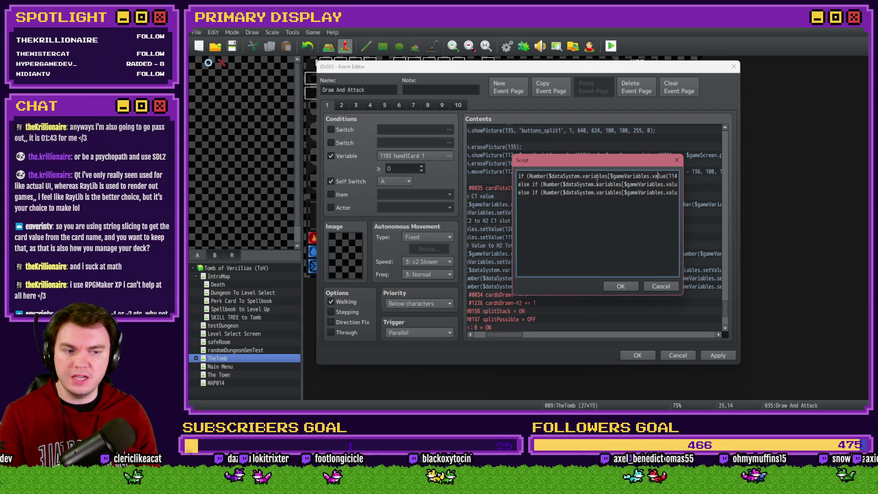
Replace variable 1140 with 1193 on the script's first line
double_click(648, 176)
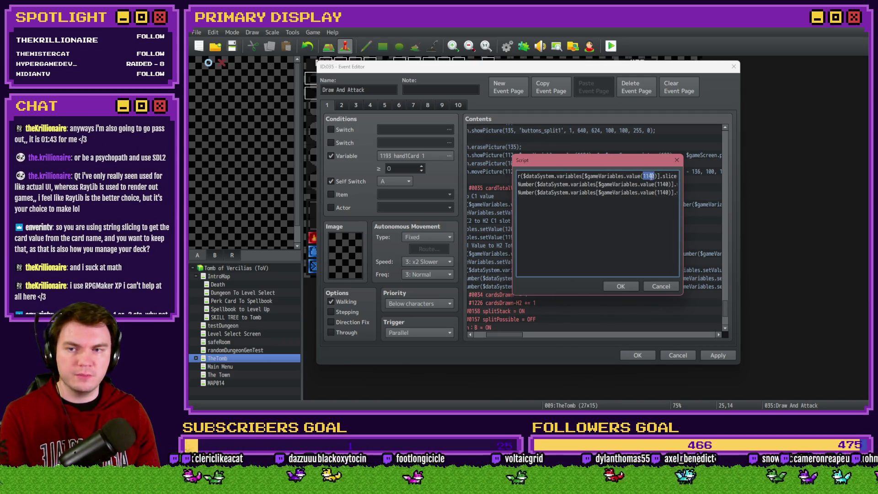
text(1193)
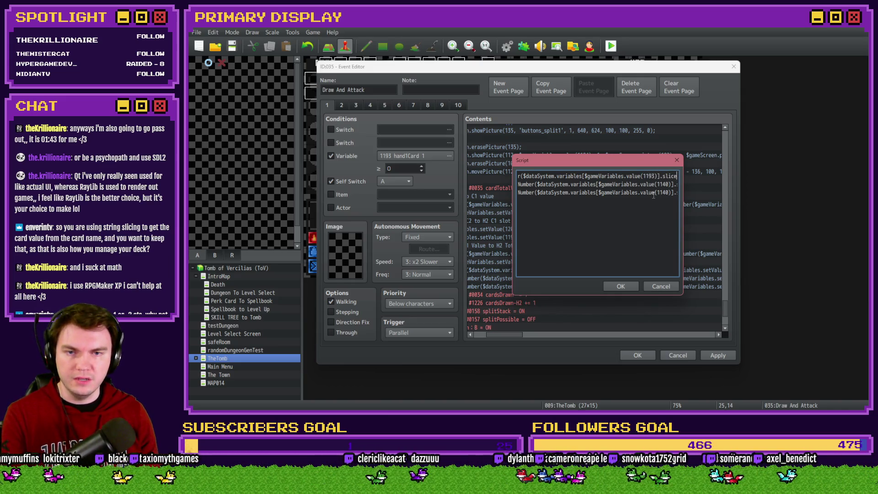
key(Right)
key(Right)
key(Right)
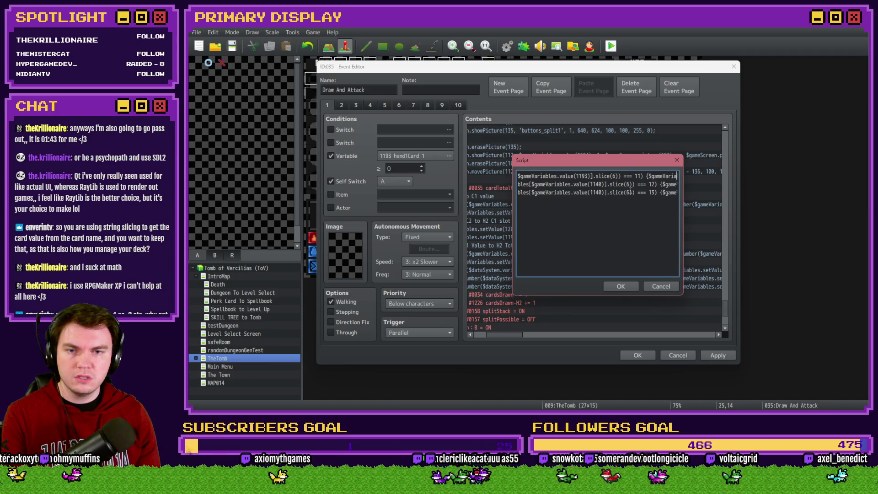
key(Right)
key(Right)
key(Right)
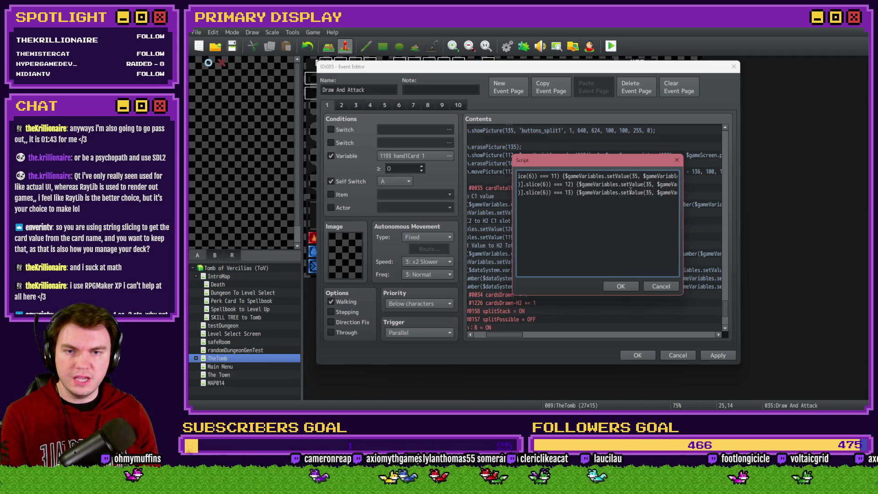
key(Home)
Change 1140 to 1193 on line two and select 1140 on line three
key(Down)
key(Right)
key(Right)
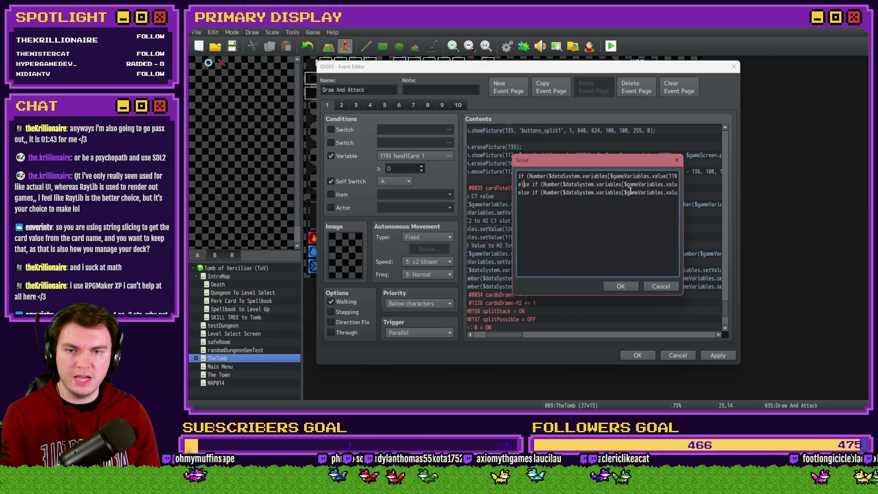
key(Right)
key(Right)
key(Right)
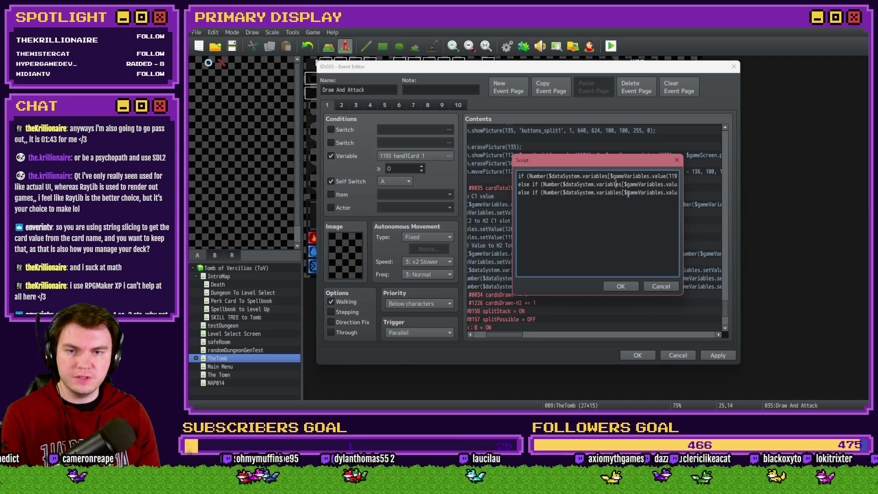
key(Right)
key(Right)
key(Right)
key(shift+Right)
key(shift+Right)
key(shift+Right)
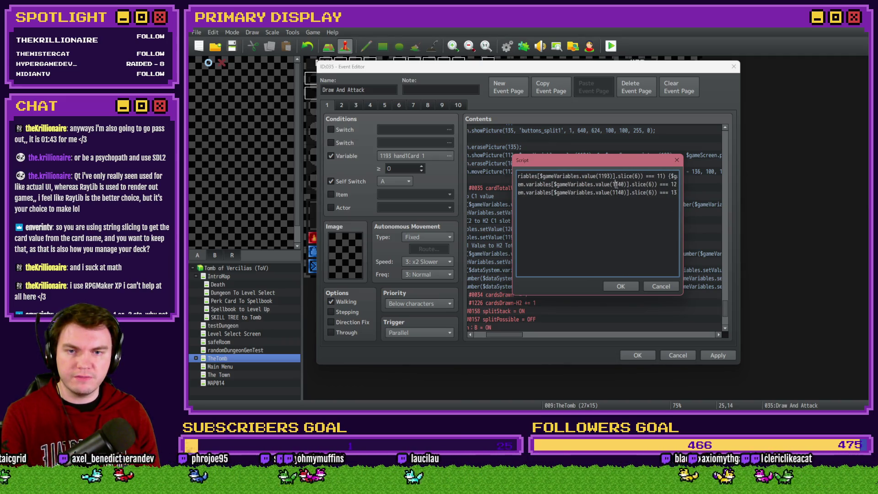
text(1193)
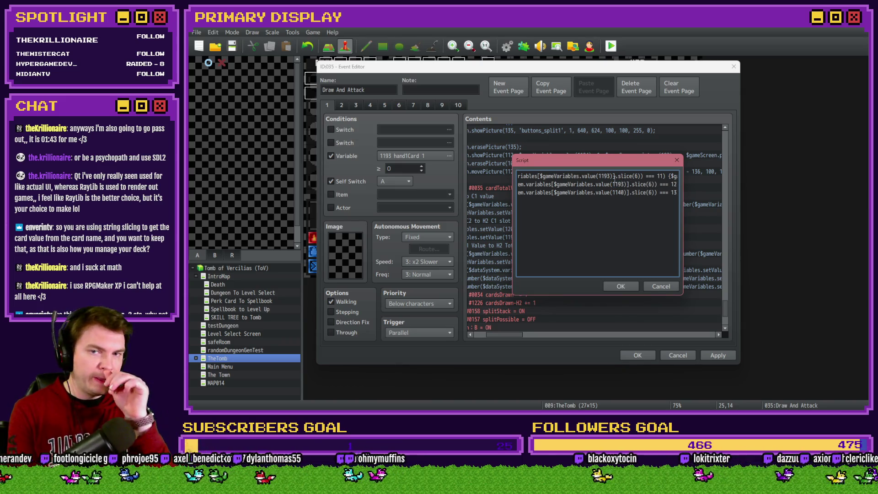
key(Down)
key(shift+Left)
key(shift+Left)
key(shift+Left)
Set the third line to 1193, confirm the script and turn off the page's variable condition
text(1193)
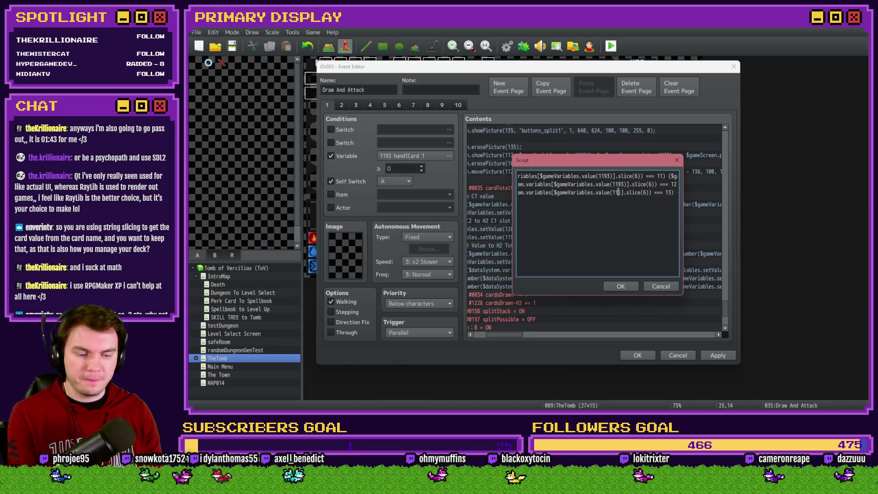
click(621, 287)
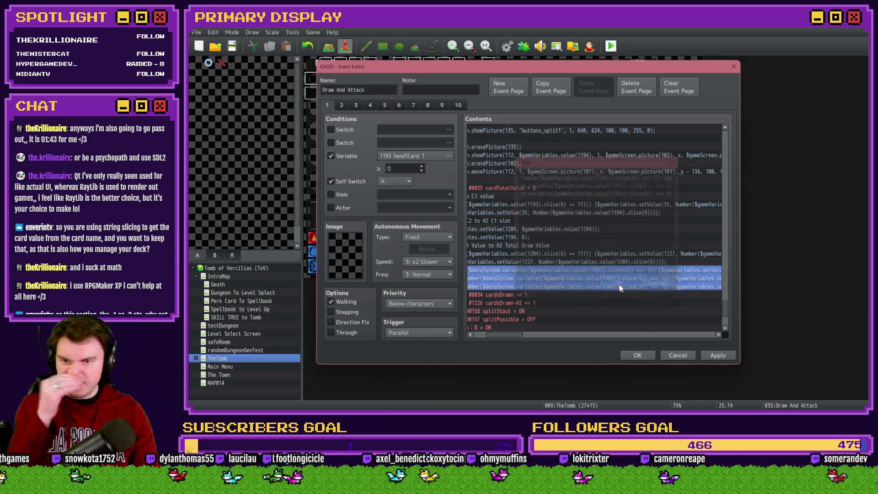
click(347, 154)
drag(514, 334, 498, 334)
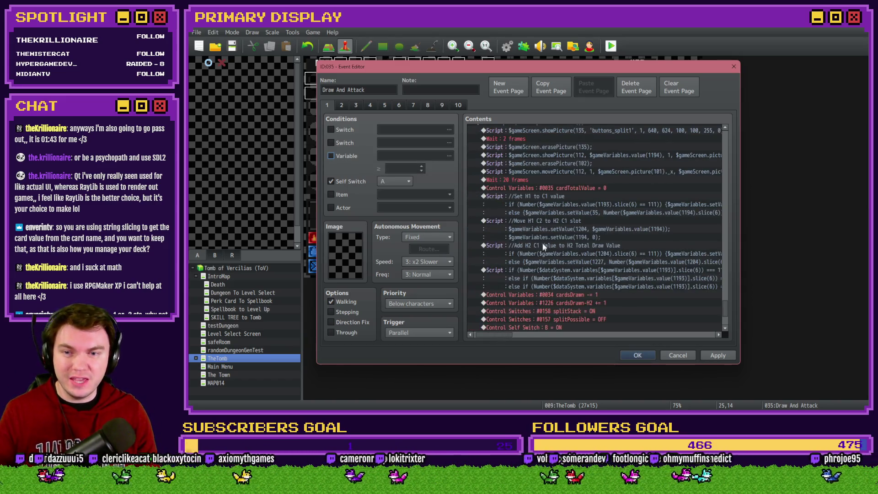
Review the Set H1 to C1 value and Add H2 C1 Value script blocks
click(550, 205)
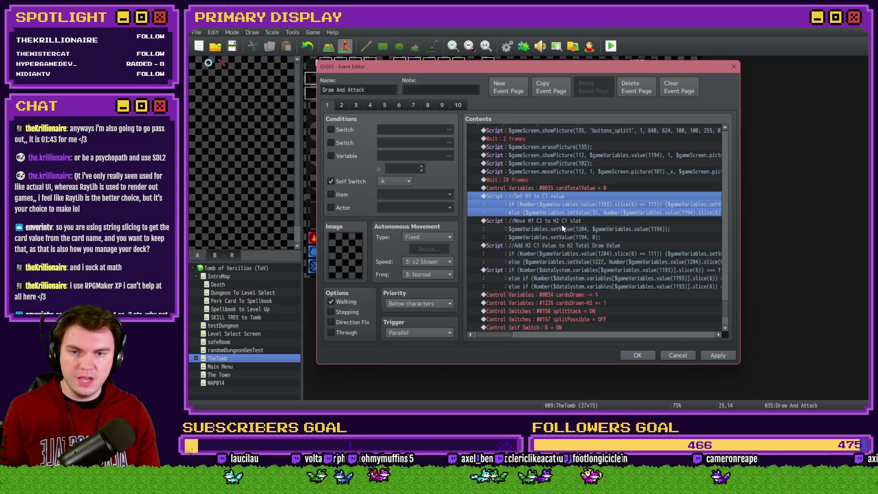
click(578, 236)
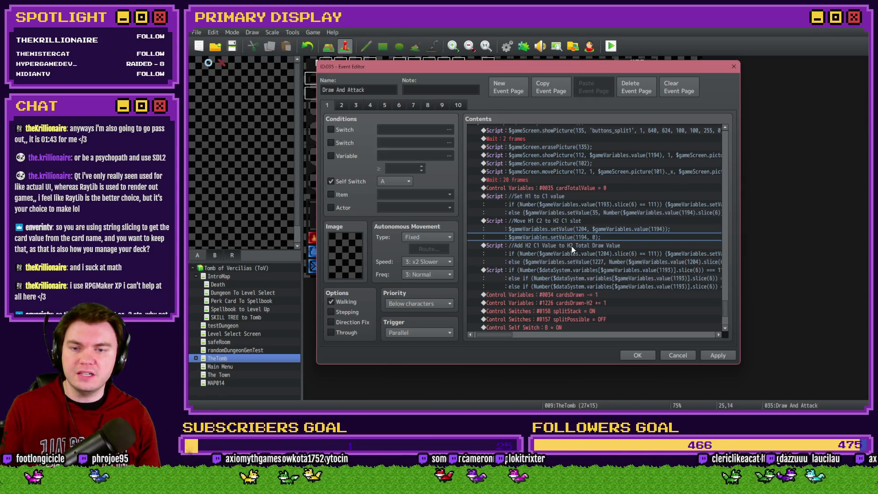
click(572, 247)
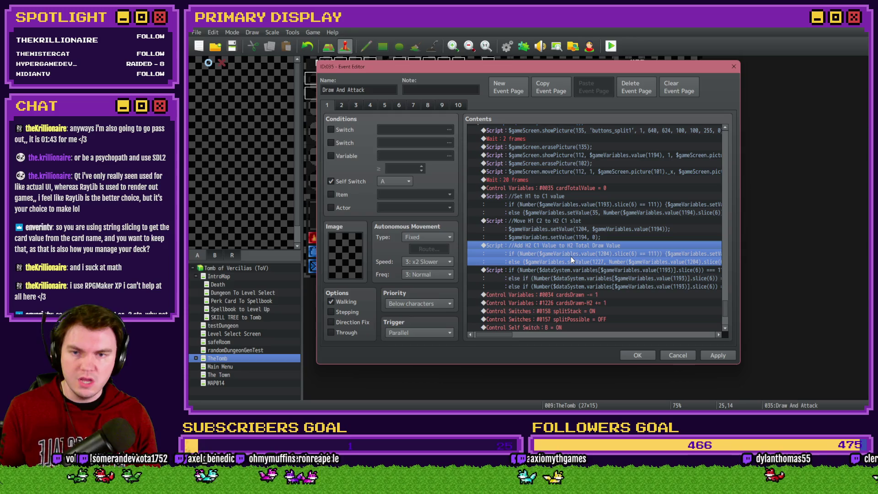
click(553, 212)
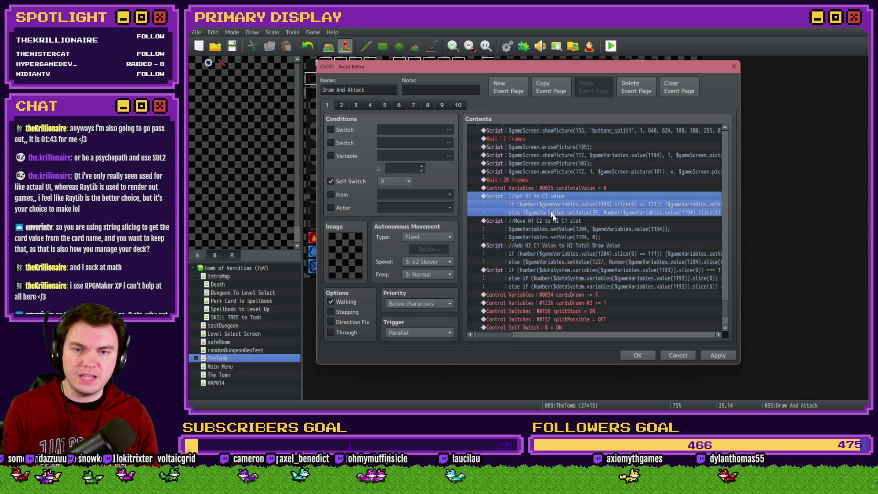
click(574, 245)
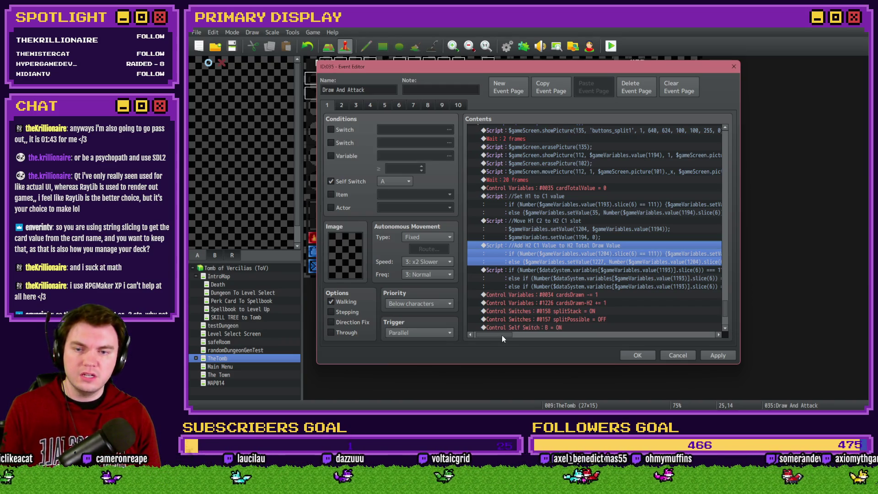
scroll(504, 334, right, 1)
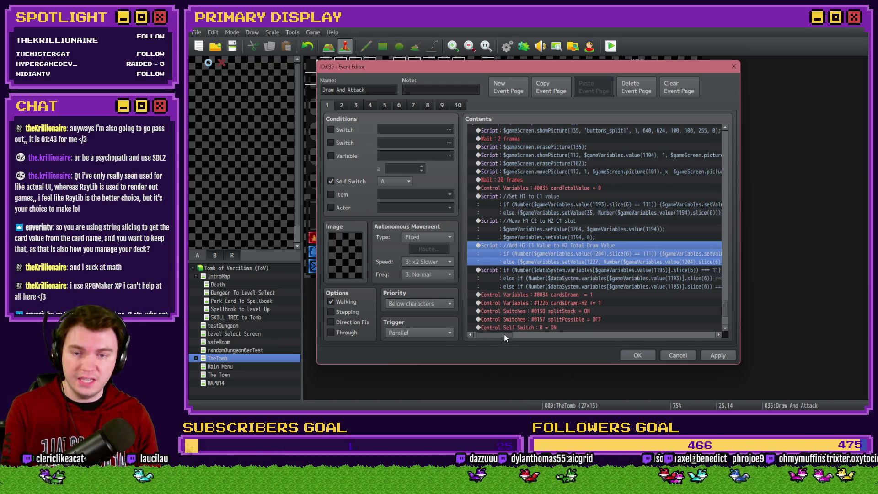
scroll(505, 334, left, 1)
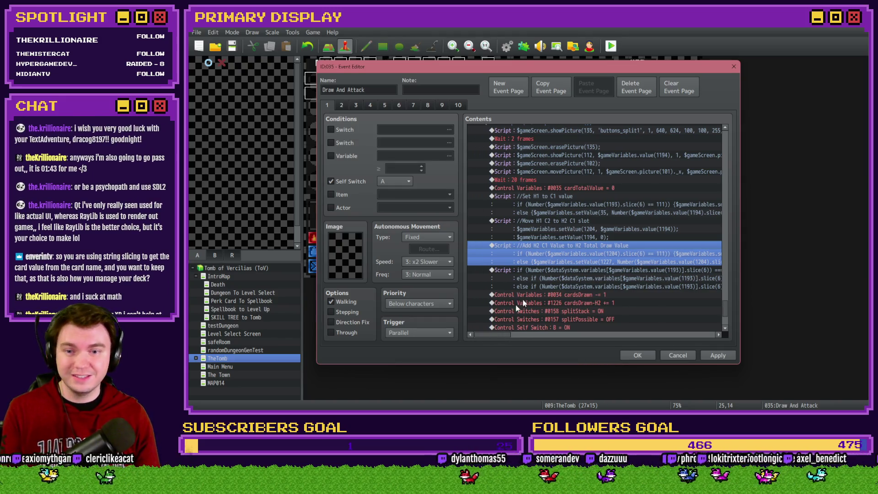
Copy the card-value if-script block and paste a duplicate below it
click(555, 270)
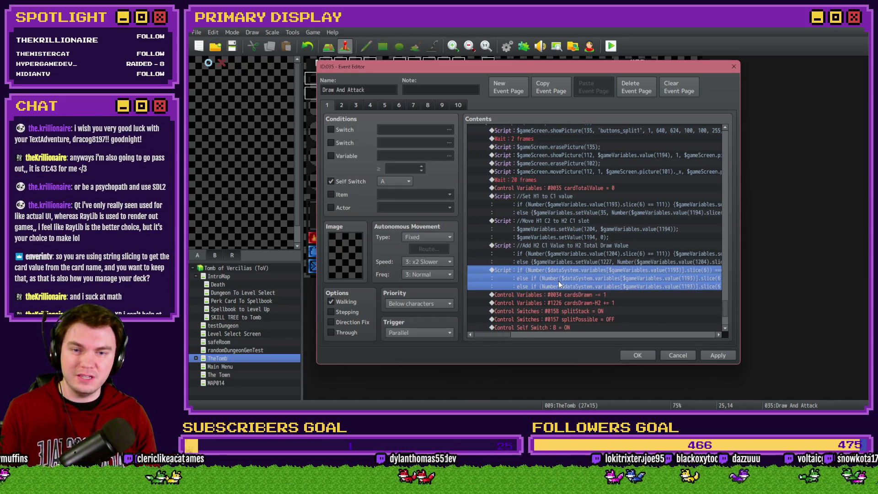
key(ctrl+c)
key(ctrl+v)
Re-enable the page's variable condition and look up variable 1204 hand2Card 1 without changing it
click(349, 156)
click(397, 156)
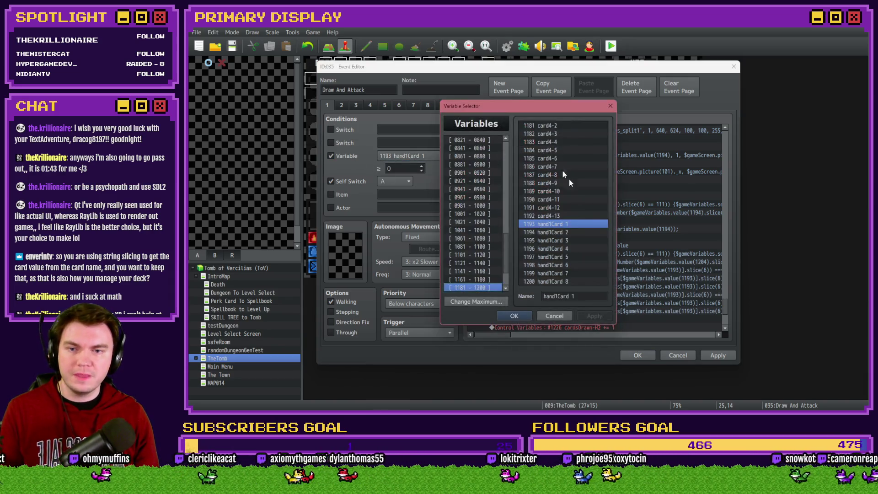
scroll(490, 284, down, 1)
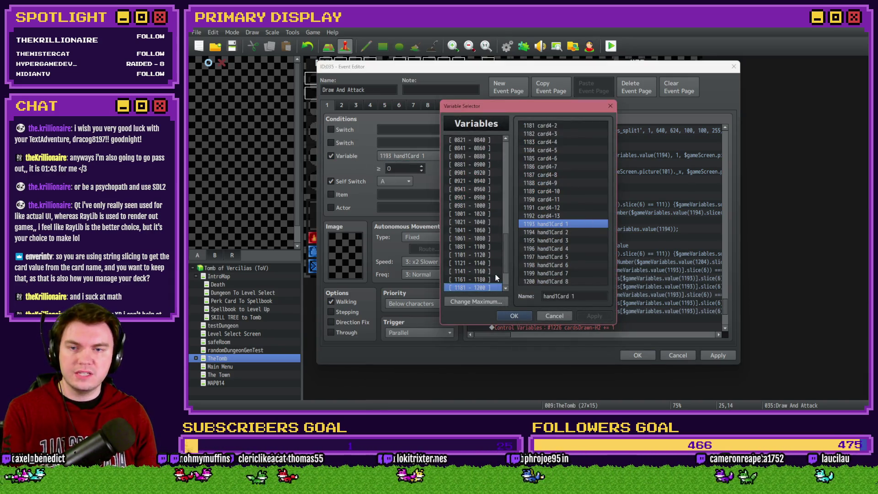
click(490, 287)
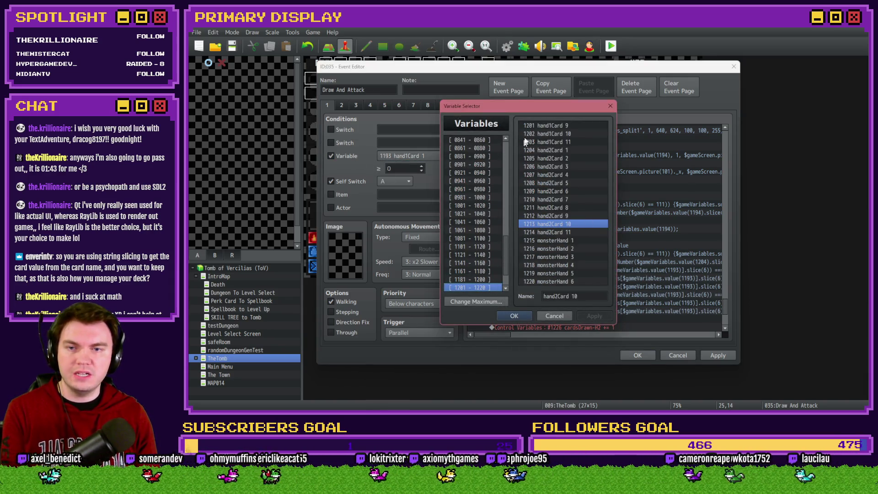
click(552, 153)
key(Return)
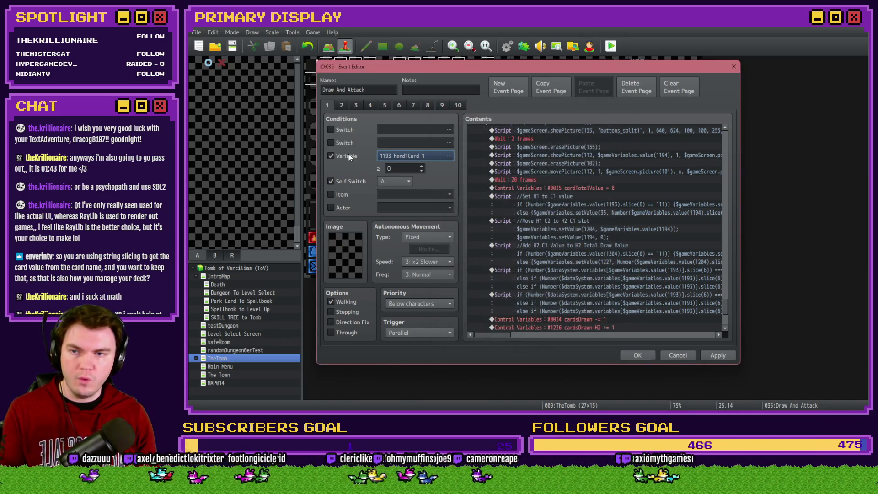
In the duplicated script, swap 1193 for 1204 on lines 1–3, then confirm and apply
double_click(557, 279)
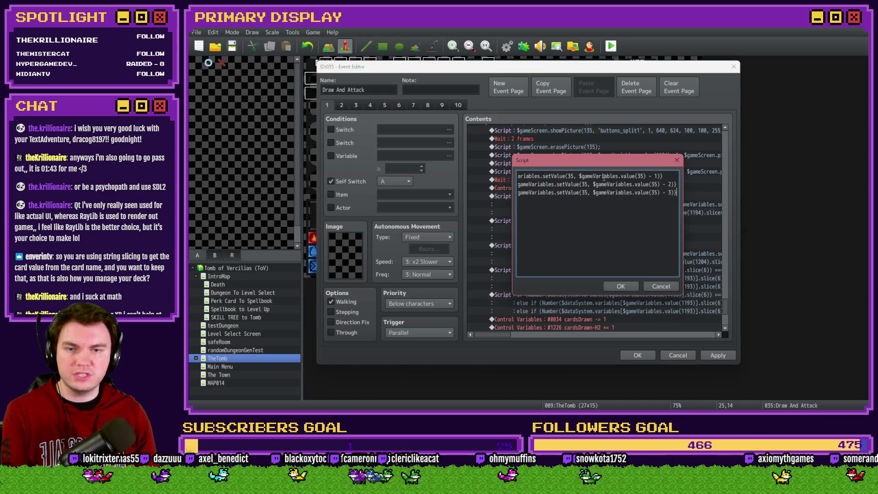
key(Left)
key(Left)
key(Left)
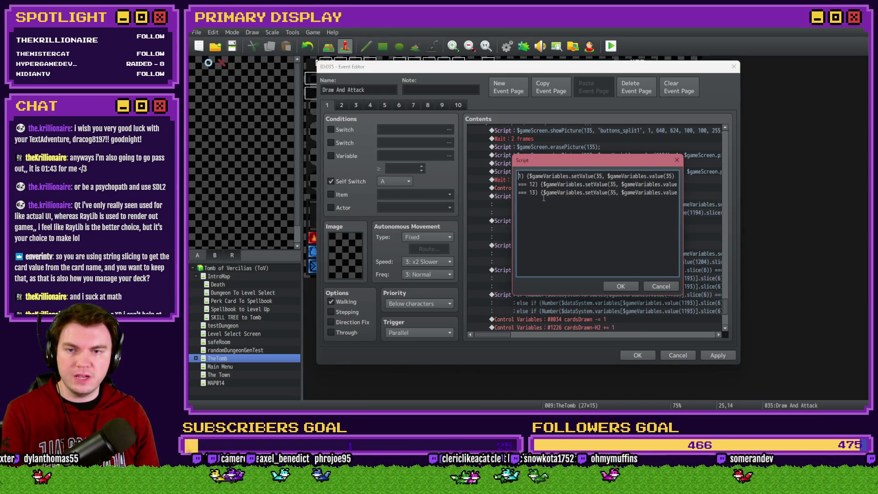
key(Left)
key(Left)
key(Left)
double_click(539, 176)
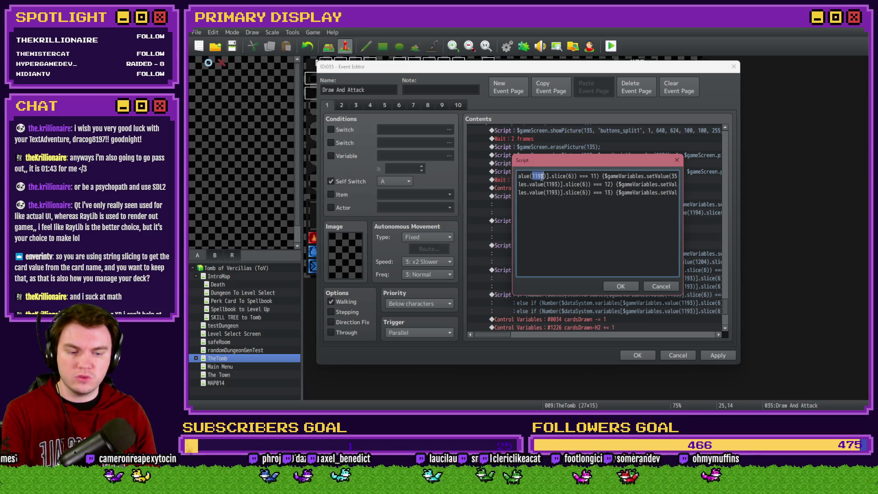
text(1204)
double_click(551, 184)
text(1204)
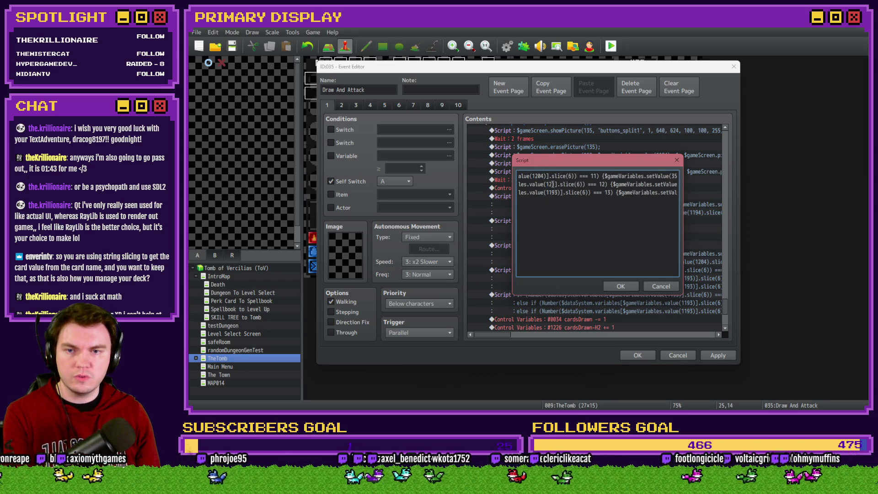
double_click(551, 192)
text(1204)
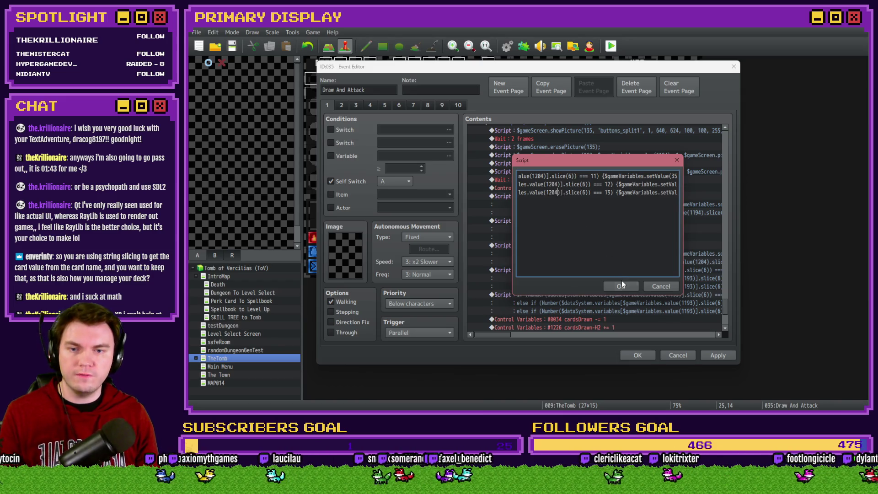
click(622, 284)
click(714, 355)
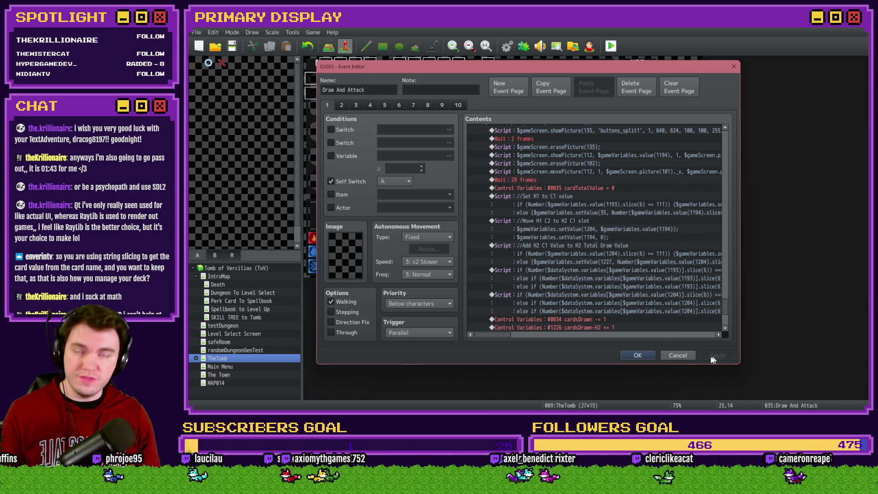
Close the Event Editor and start a playtest from the toolbar
click(675, 356)
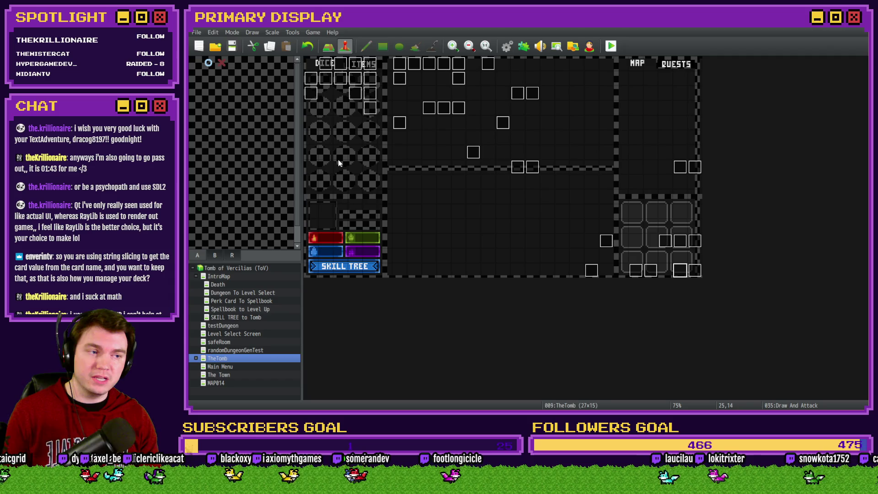
click(611, 46)
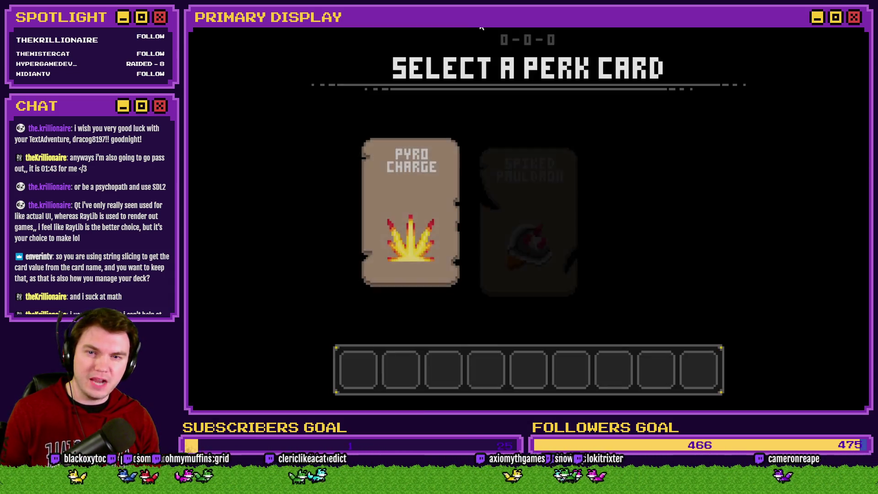
Pick the Spiked Pauldron perk, step forward, leave fullscreen and close the game window
click(525, 188)
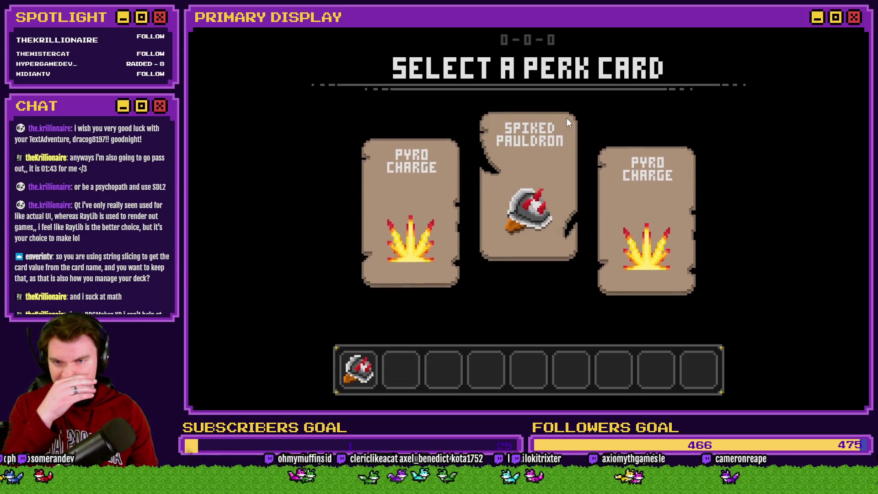
key(w)
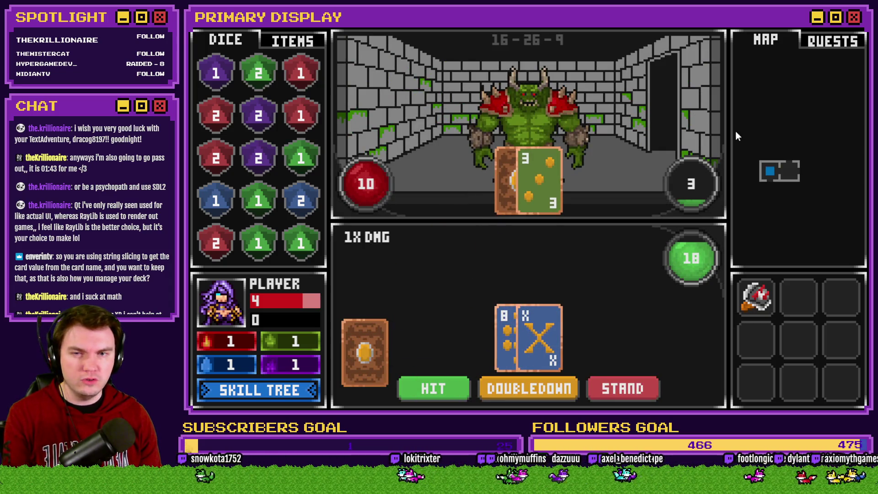
key(alt+Return)
click(811, 49)
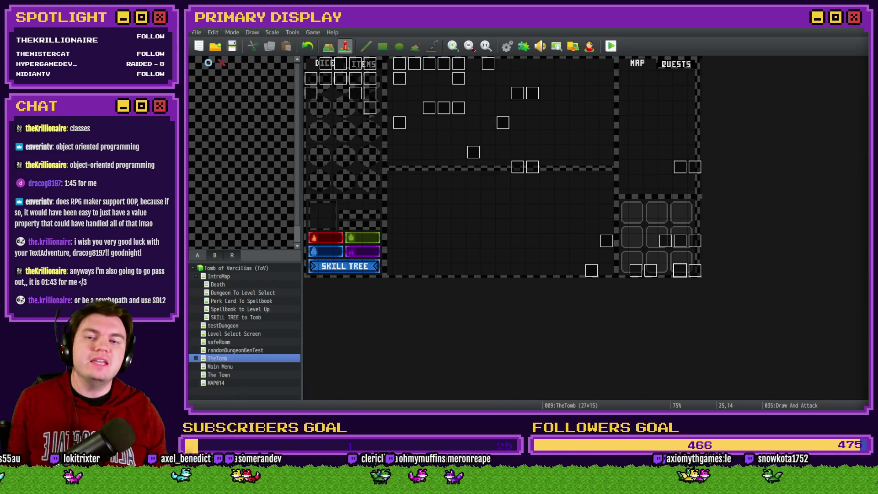
Review the Draw And Attack event, close it, and launch a fresh playtest
double_click(680, 270)
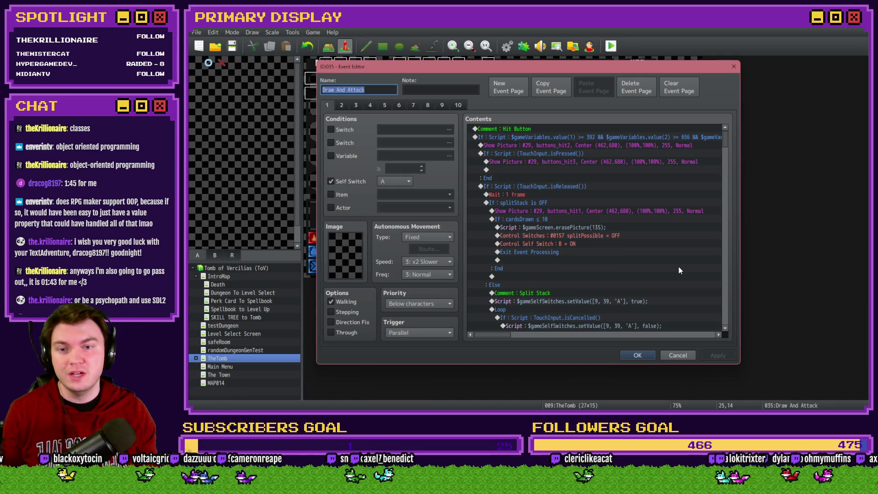
click(638, 355)
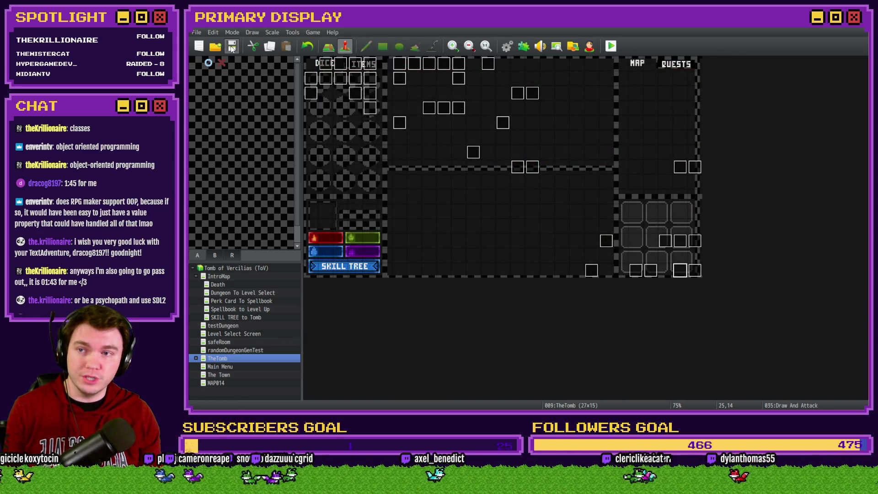
click(611, 46)
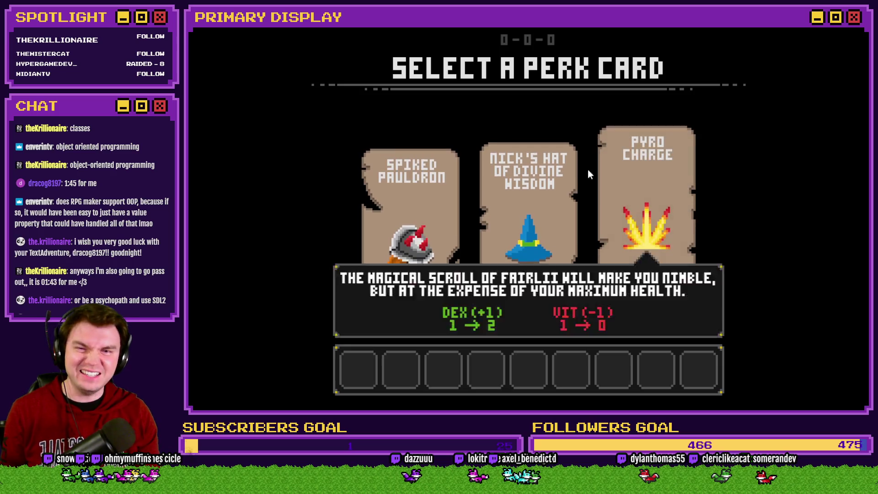
Take the Spiked Pauldron perk, walk into the orc blackjack fight, then close the game
click(446, 174)
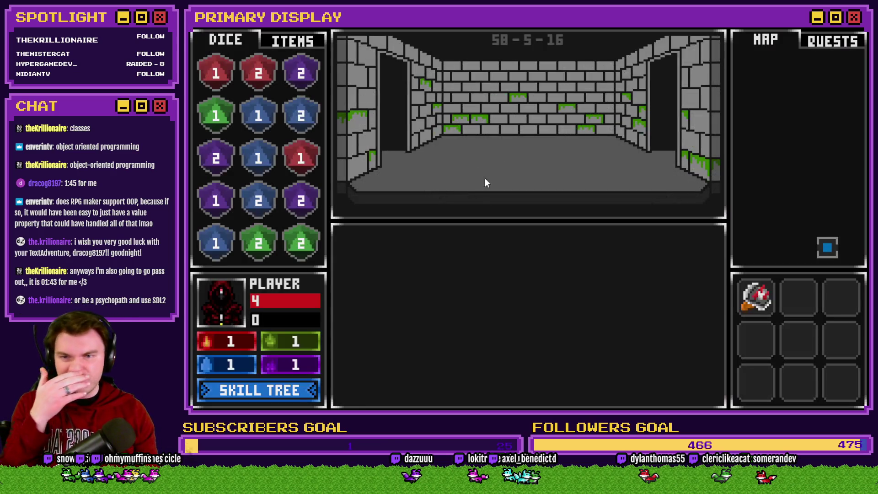
key(a)
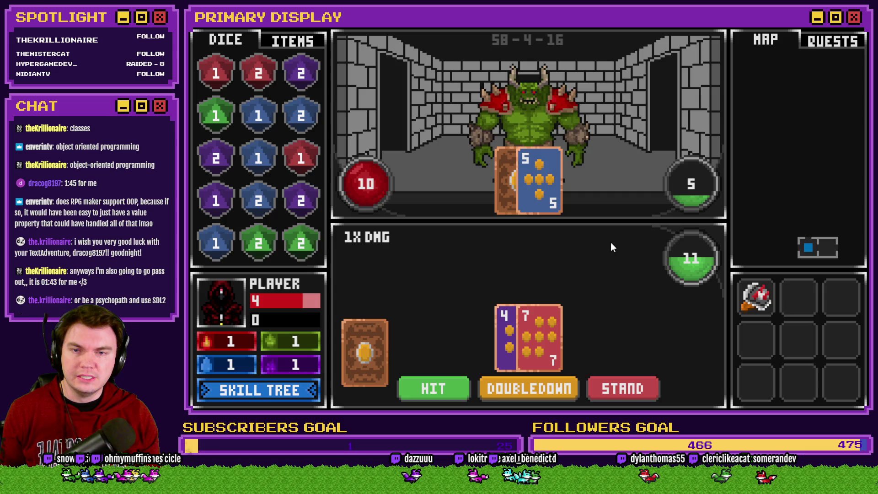
click(856, 29)
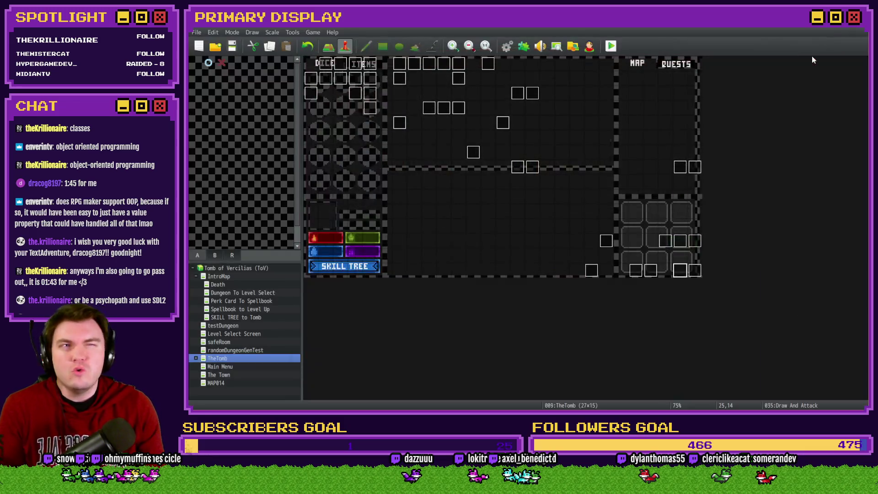
Show page 2 of Draw And Attack with its Draw Cards loop and cardsDrawn checks
double_click(679, 270)
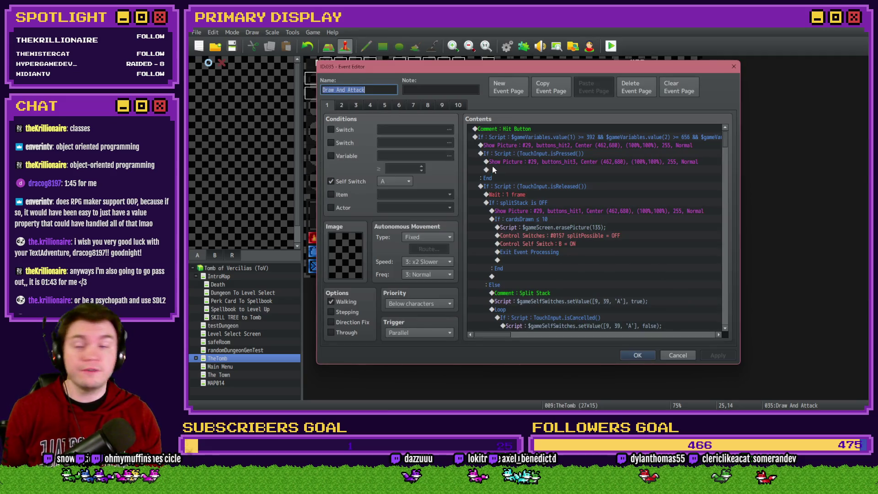
click(342, 106)
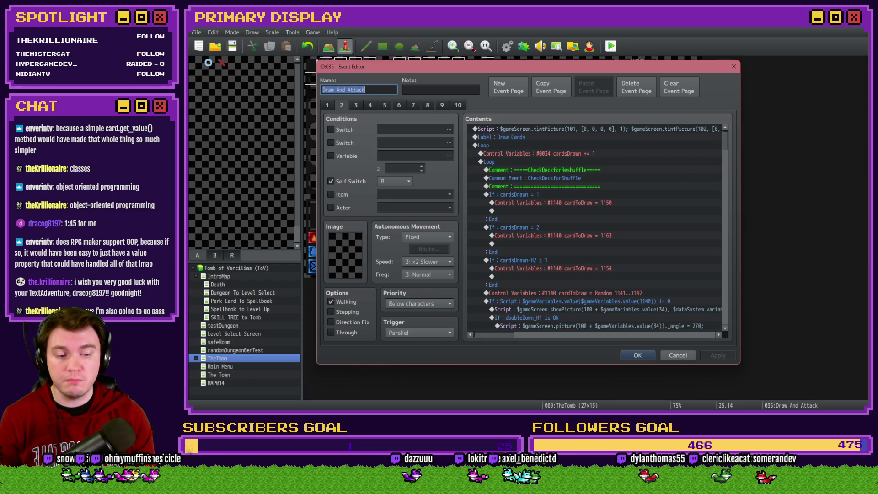
key(alt+Tab)
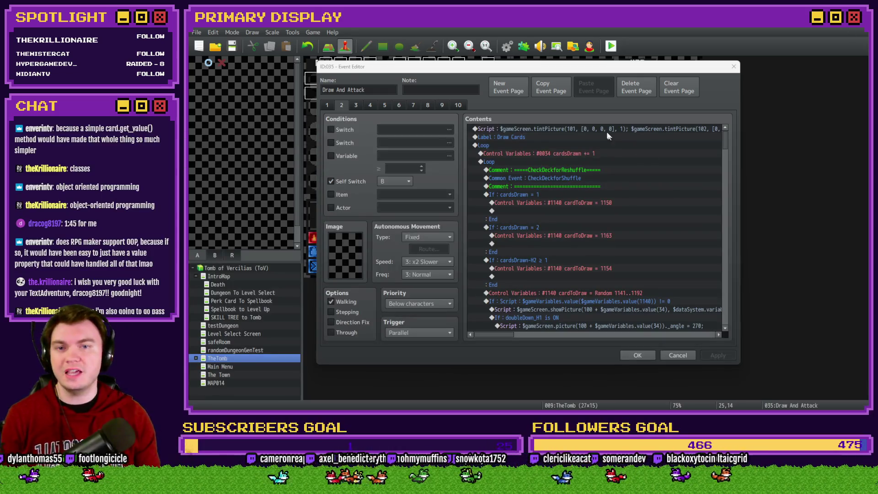
click(598, 113)
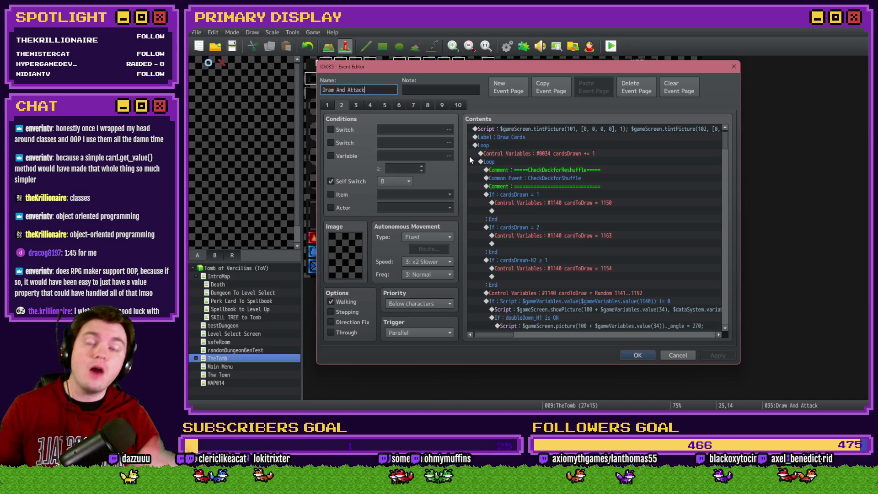
scroll(546, 194, down, 5)
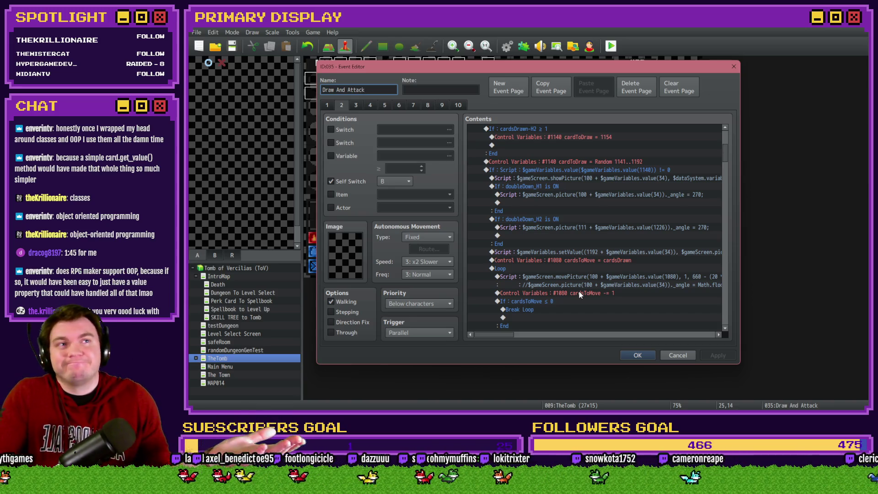
click(332, 107)
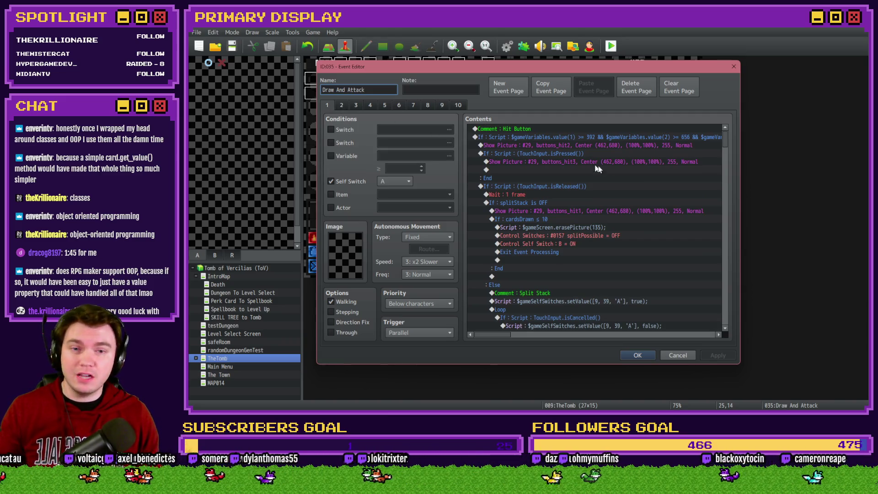
click(342, 106)
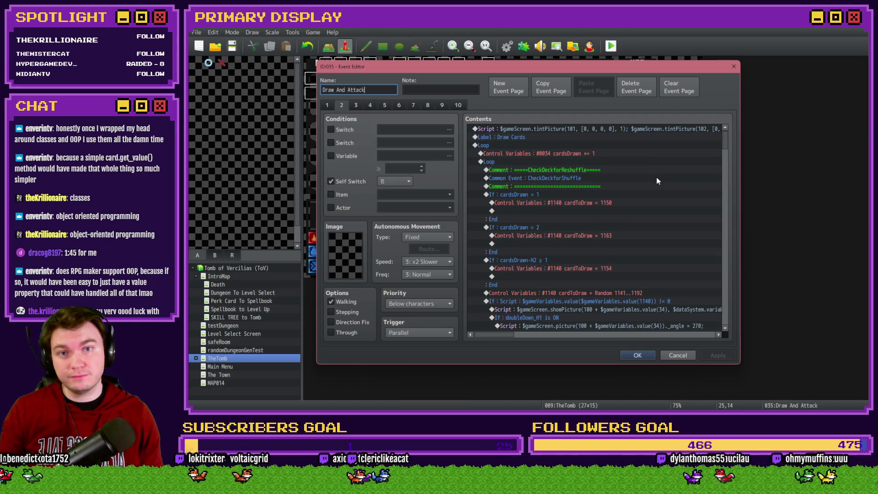
mouse_move(726, 142)
mouse_down()
mouse_move(728, 298)
mouse_move(728, 148)
mouse_up()
Move the random cardToDraw command above the cardsDrawn checks
click(613, 241)
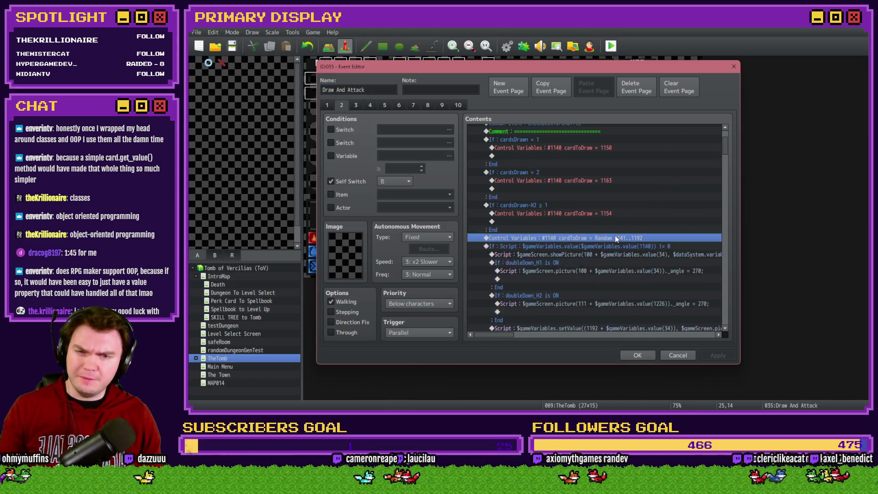
scroll(613, 243, up, 2)
key(Delete)
click(581, 180)
key(ctrl+v)
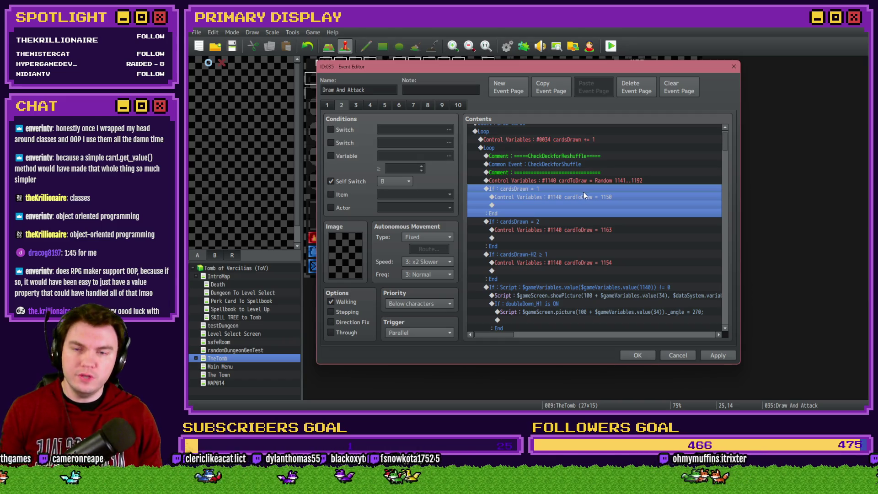
Change the cardToDraw = 1150 assignment to the constant 1151
click(584, 198)
key(Return)
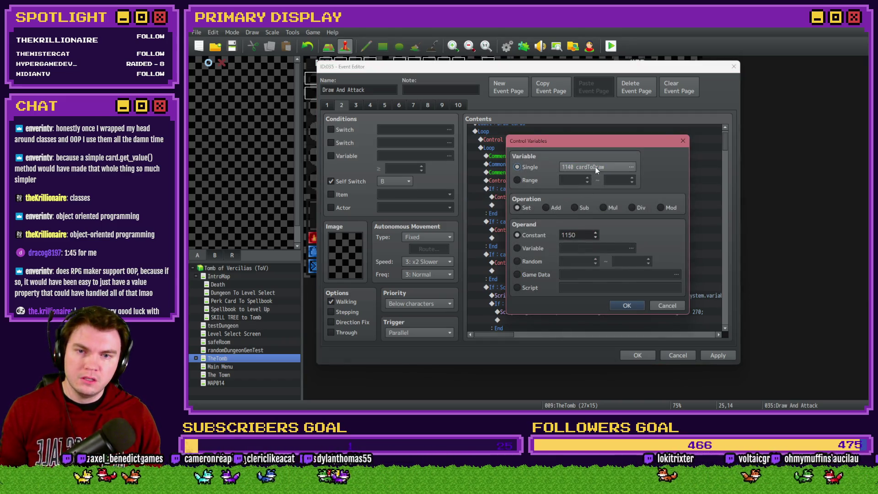
click(596, 167)
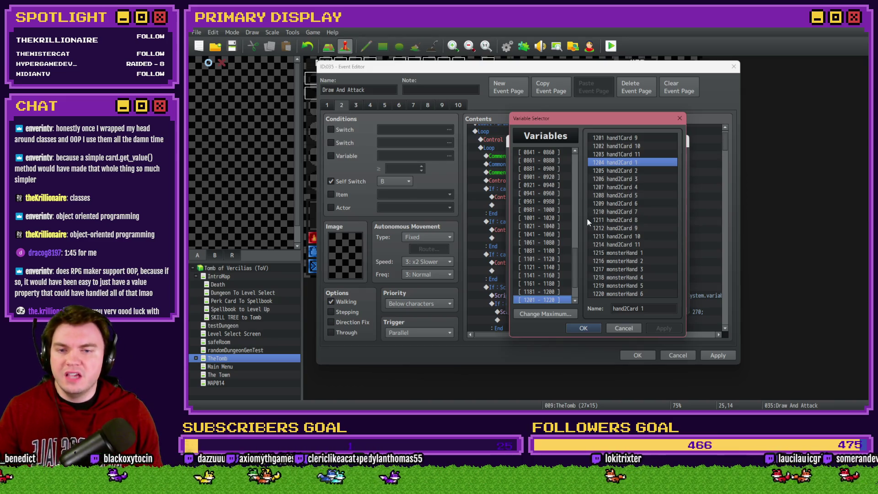
key(Up)
key(Up)
key(Up)
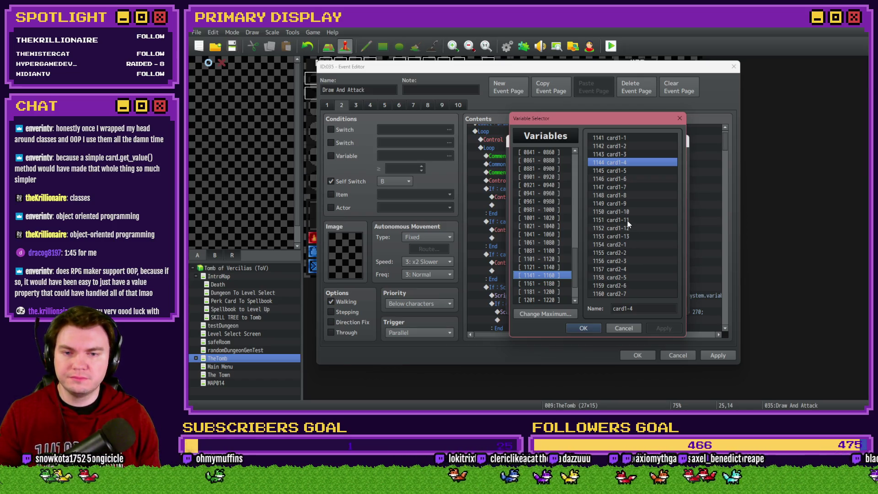
key(Escape)
click(579, 235)
text(1151)
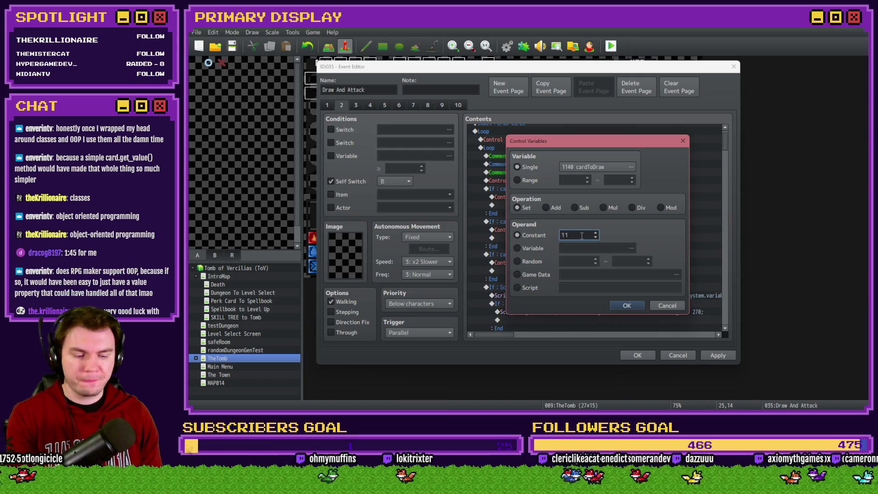
click(626, 304)
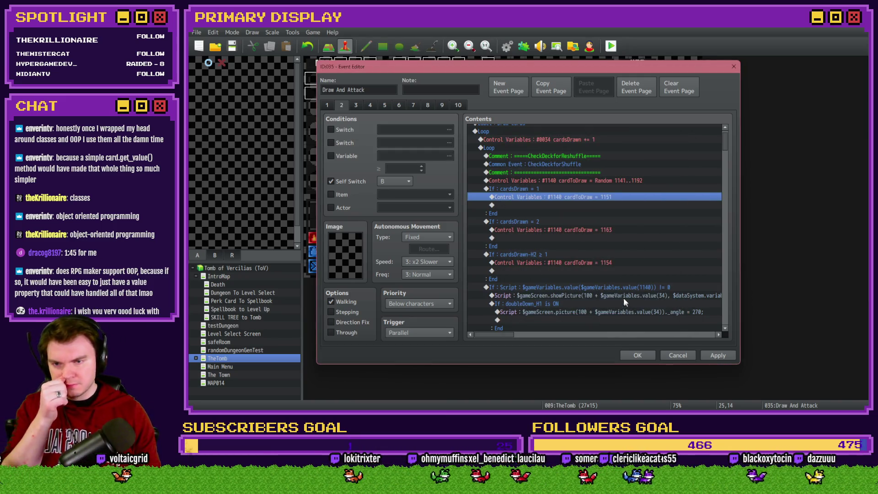
Change the cardToDraw = 1163 assignment to the constant 1164
click(569, 223)
click(569, 230)
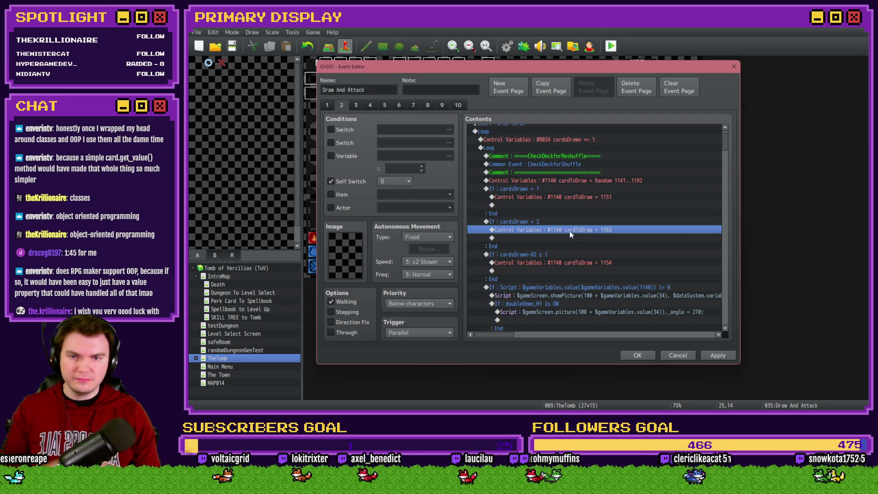
double_click(572, 231)
click(598, 169)
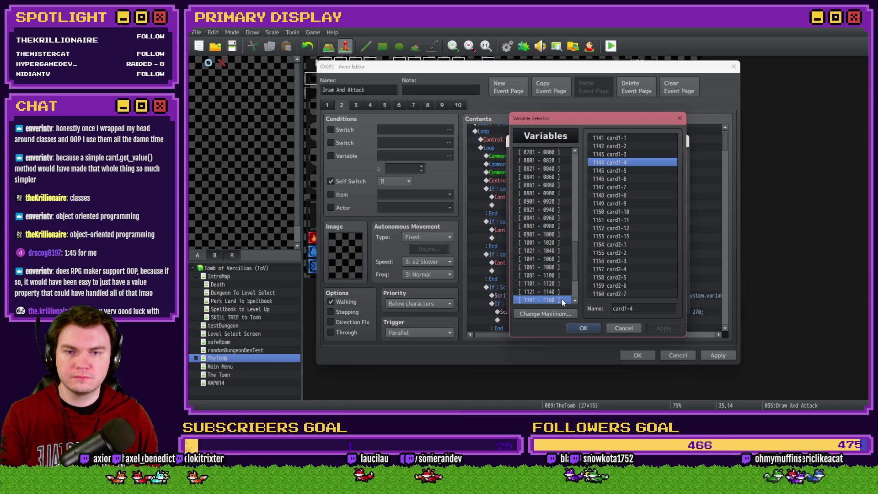
key(Down)
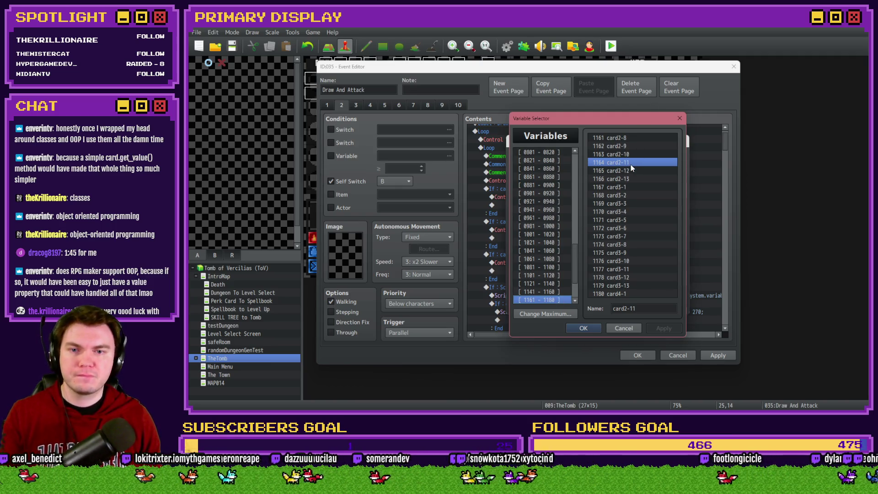
key(Escape)
text(1164)
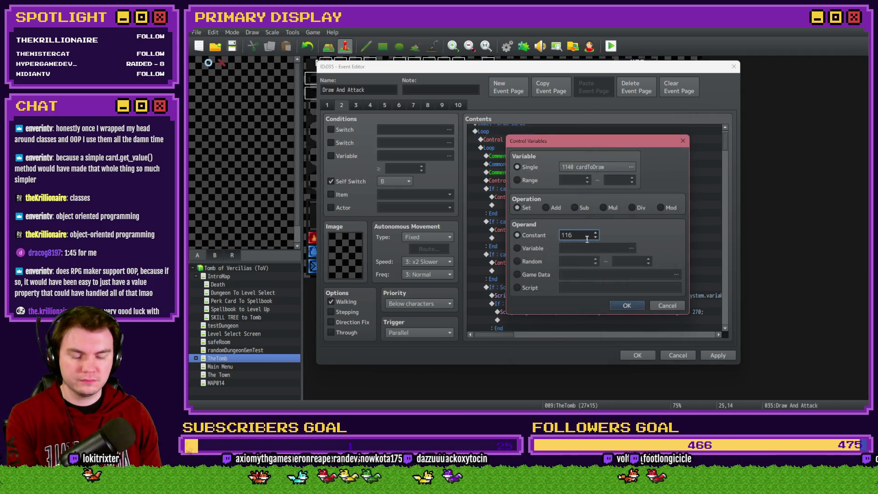
click(626, 304)
Move the cardsDrawn-H2 ≥ 1 block above the Random 1141..1192 draw and close the event
click(568, 255)
key(ctrl+x)
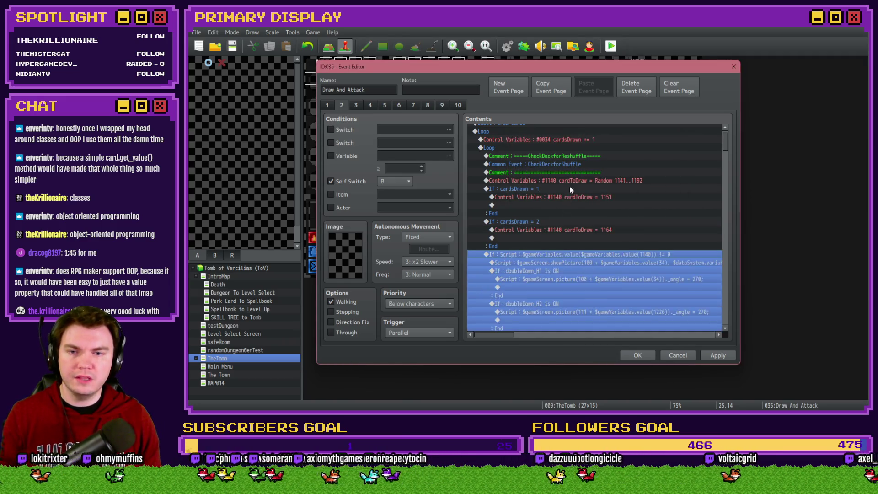
click(569, 181)
key(ctrl+v)
click(635, 355)
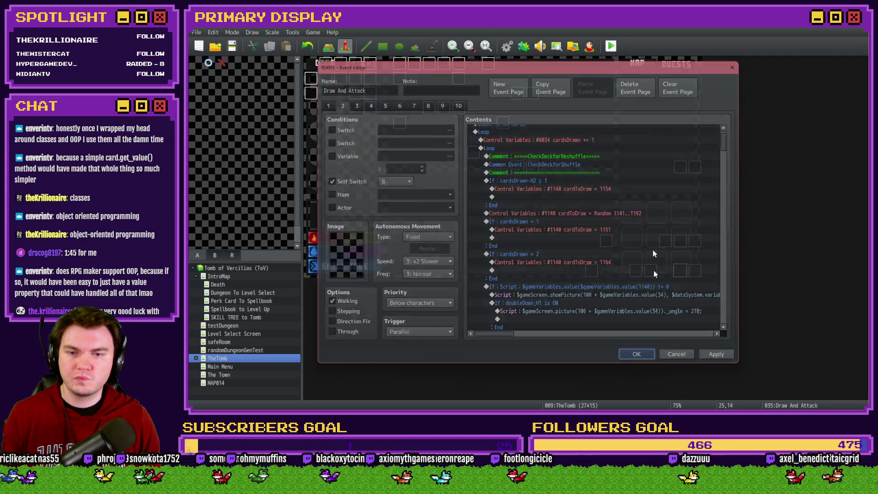
click(501, 230)
key(ctrl+r)
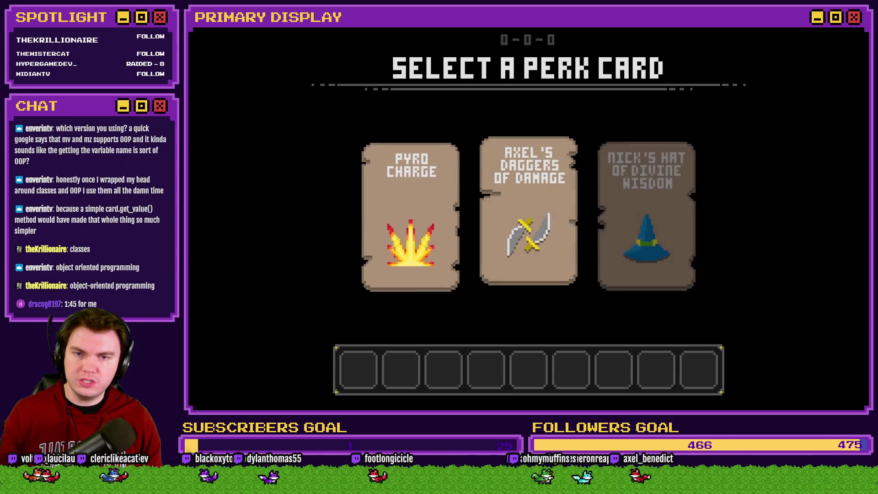
click(566, 152)
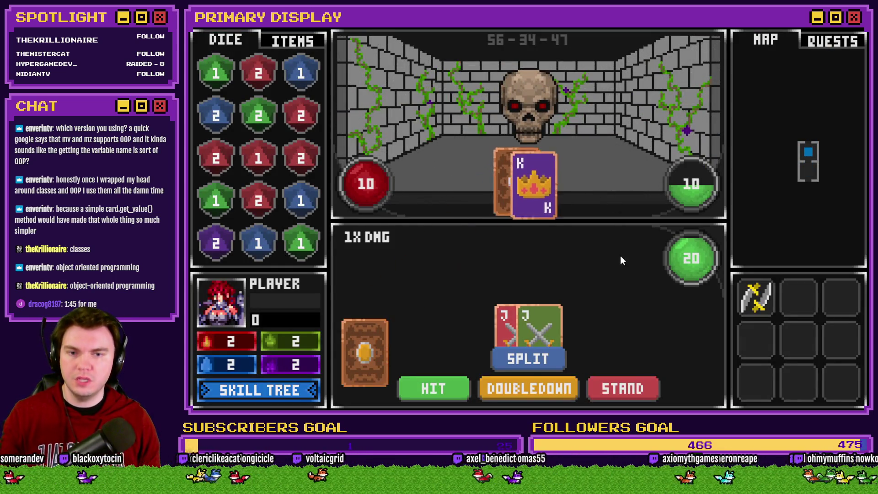
click(544, 361)
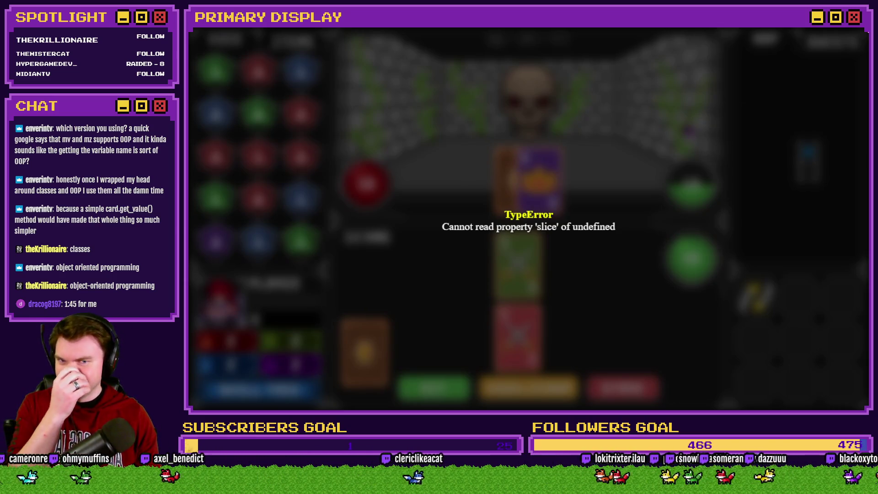
key(alt+F4)
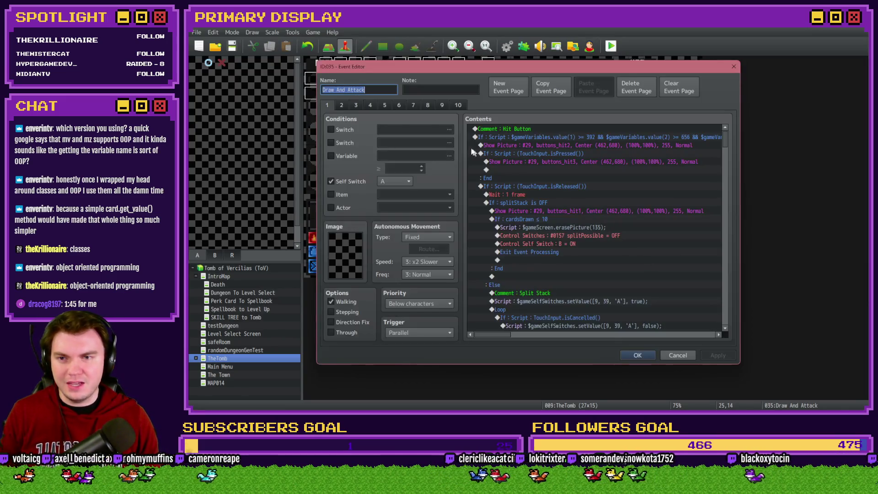
Make the H1 total script read $gameVariables.value(1193) without the $dataSystem.variables wrapper
double_click(680, 269)
scroll(726, 138, down, 10)
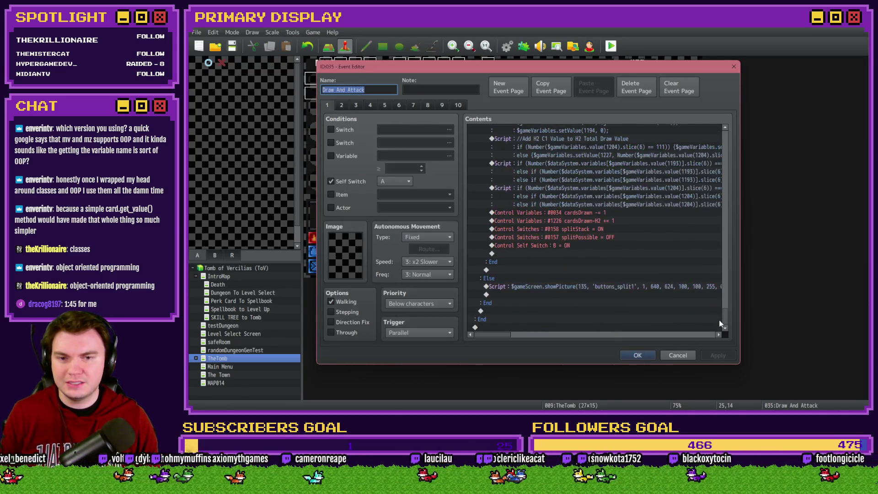
scroll(595, 275, up, 2)
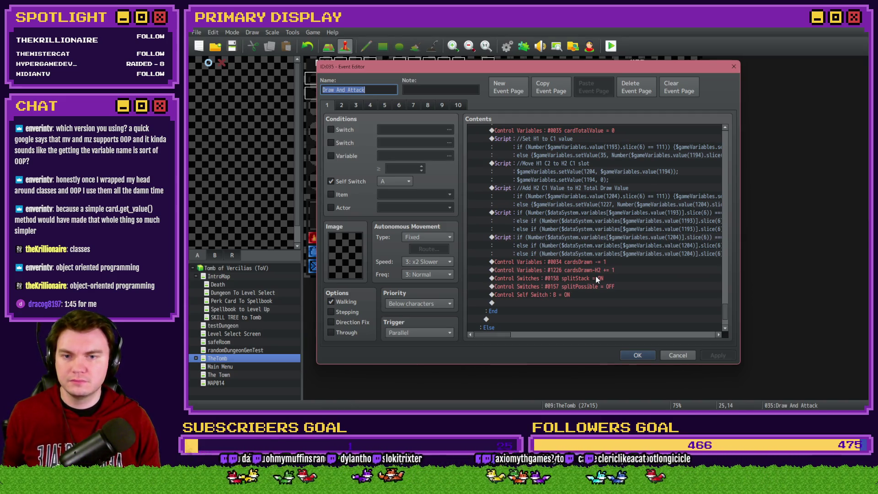
click(615, 219)
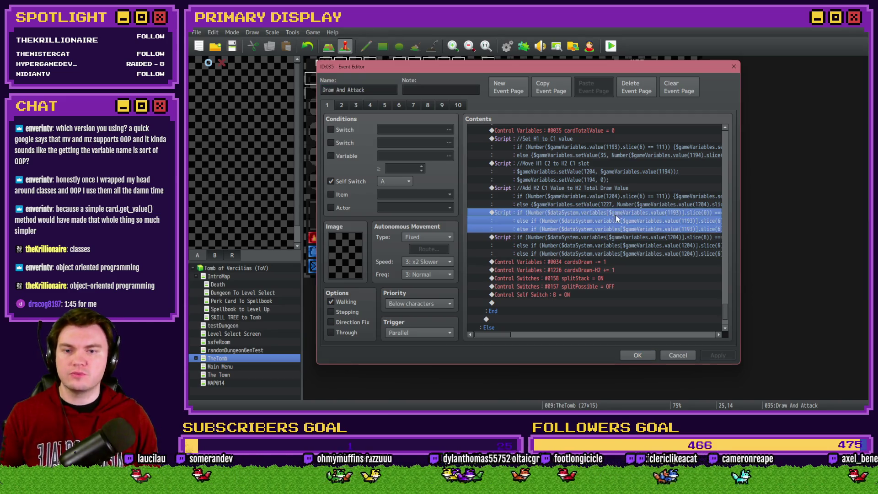
double_click(616, 215)
triple_click(560, 178)
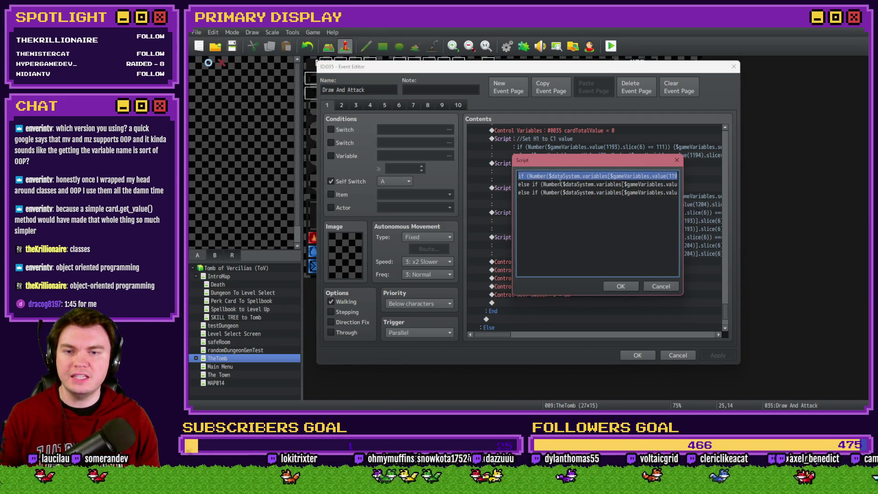
click(560, 182)
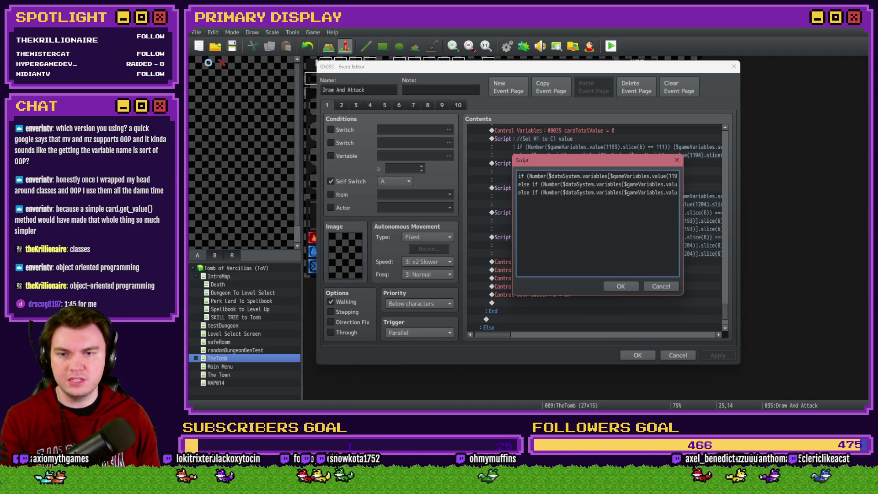
drag(547, 176, 608, 177)
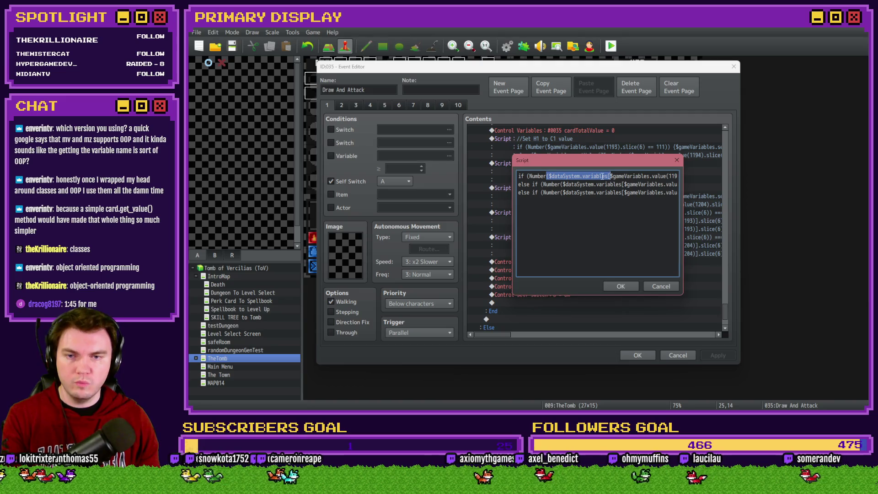
drag(605, 163, 606, 165)
click(548, 179)
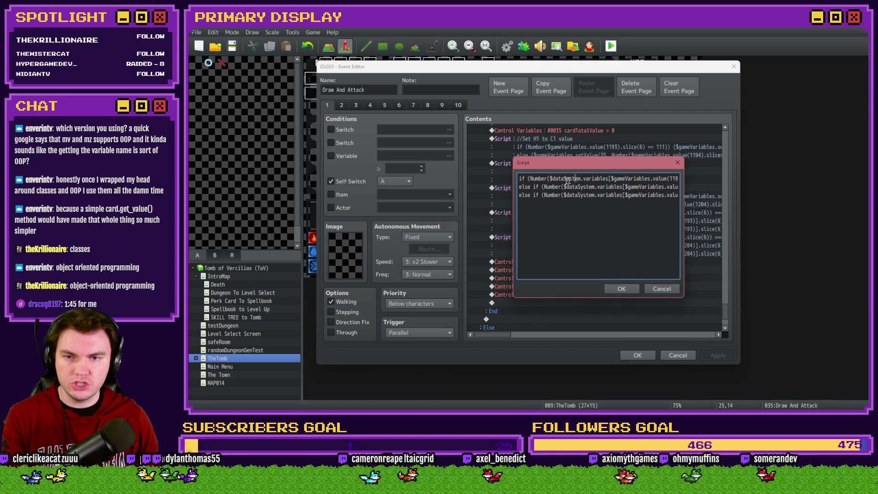
drag(549, 178, 611, 179)
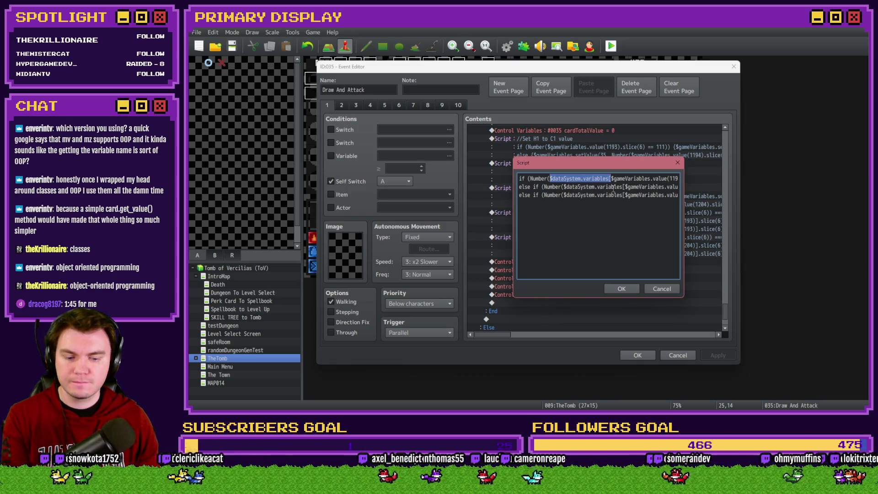
key(BackSpace)
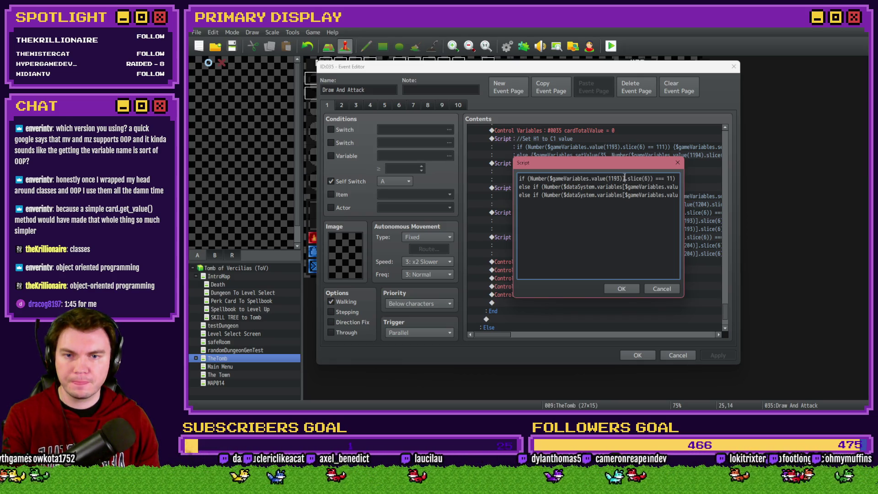
click(624, 178)
key(BackSpace)
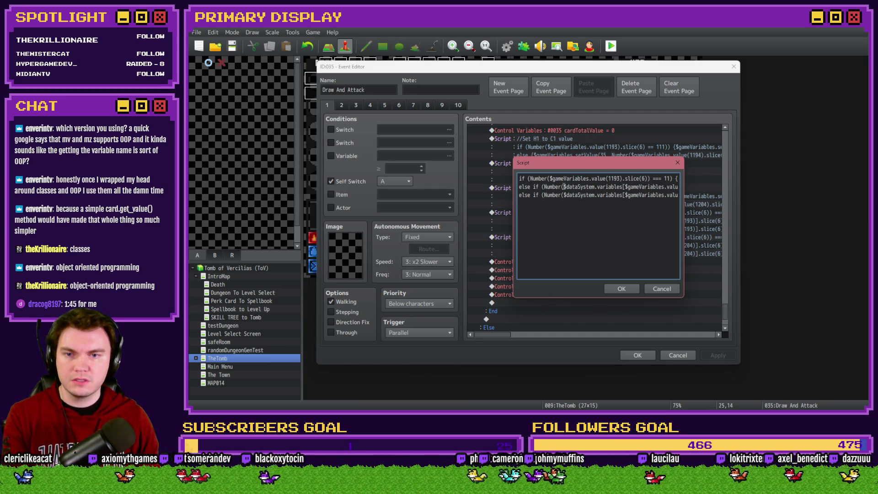
key(ctrl+z)
key(ctrl+z)
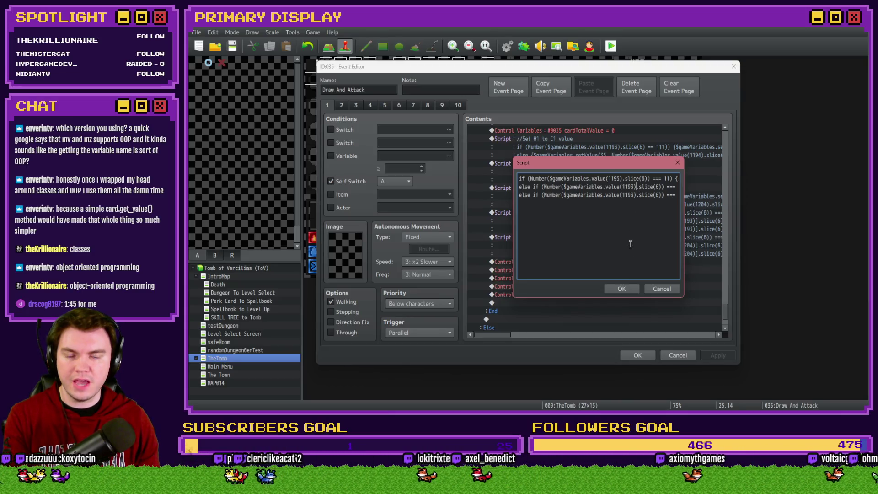
click(629, 287)
Make line 1 of the H2 total script read $gameVariables.value(1204) directly
double_click(611, 238)
key(Home)
drag(549, 177, 609, 177)
key(BackSpace)
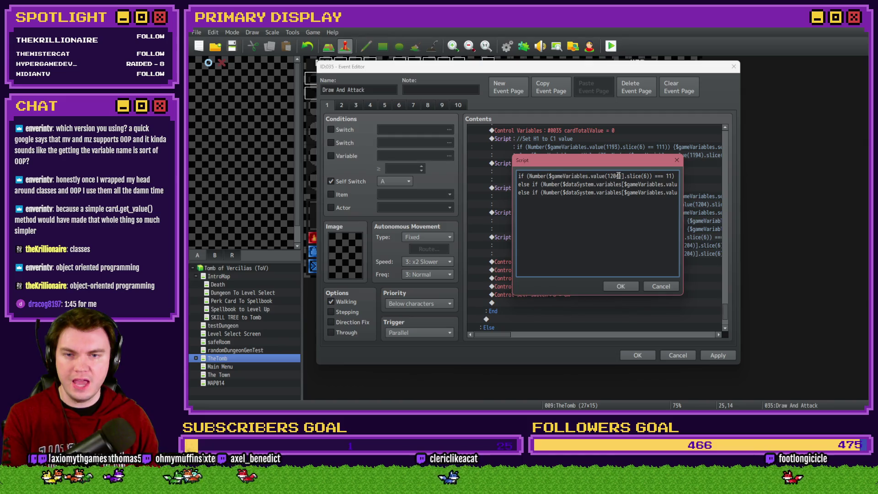
click(624, 176)
key(BackSpace)
Strip the $dataSystem.variables wrapper from lines 2 and 3 of the H2 script and save the event
drag(562, 184, 623, 184)
click(564, 184)
key(BackSpace)
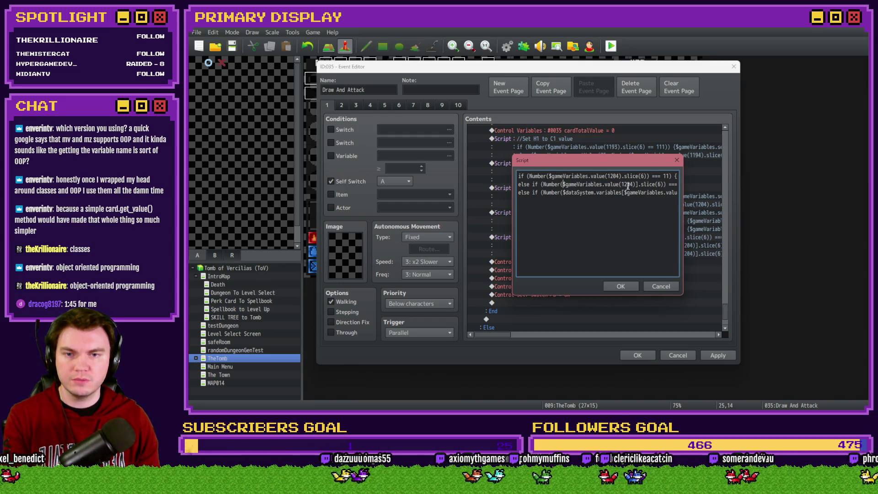
click(639, 184)
key(BackSpace)
drag(563, 192, 623, 193)
key(BackSpace)
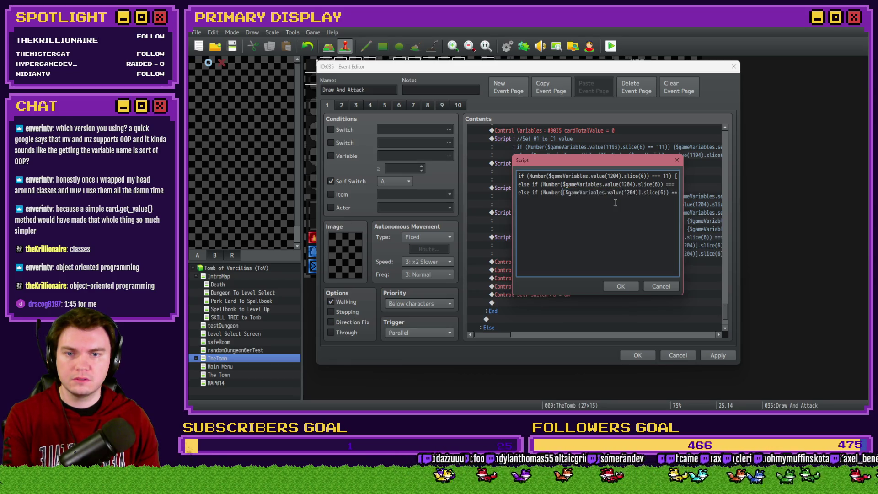
click(640, 201)
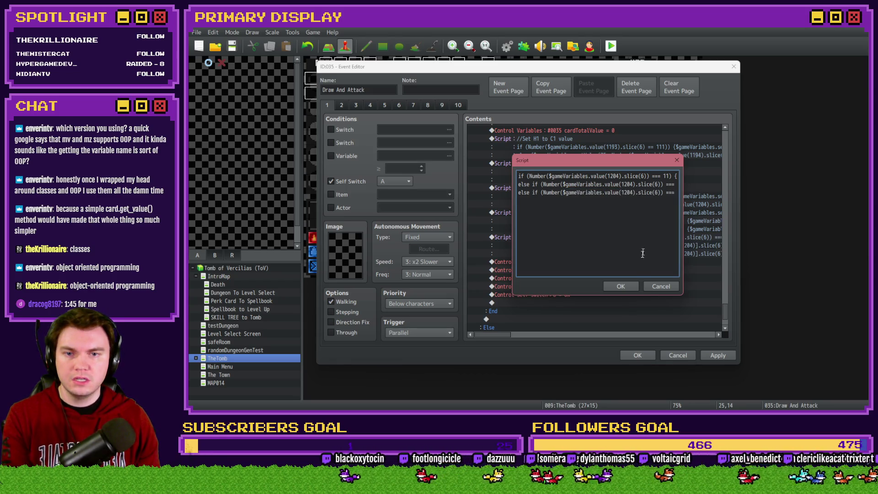
click(620, 286)
click(639, 356)
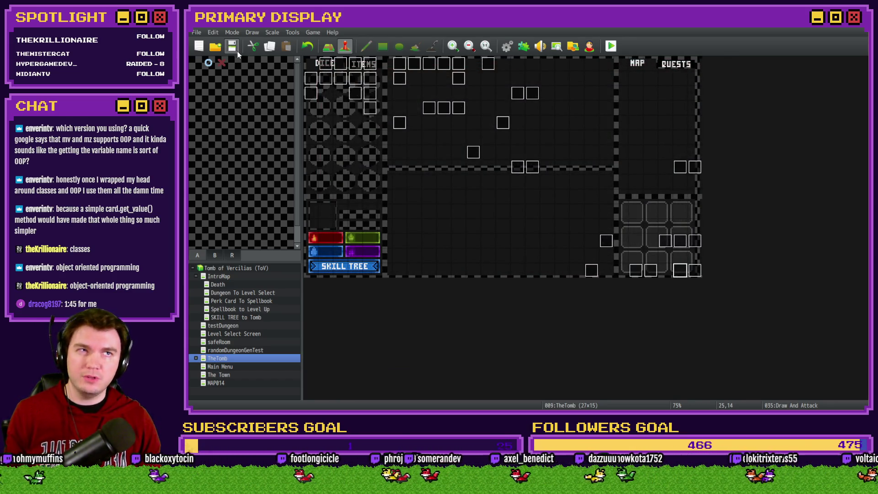
Playtest with the ale-soaked gauntlets perk, split the Jacks against the orc, then close the game
click(611, 45)
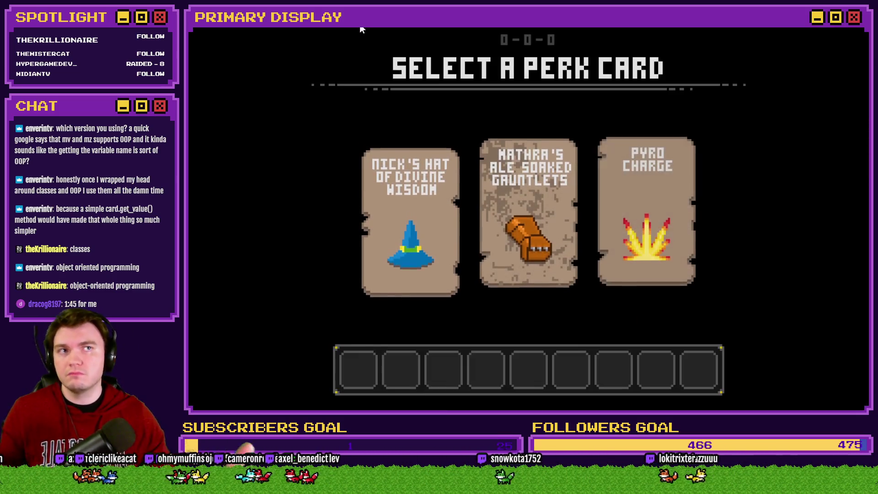
click(528, 164)
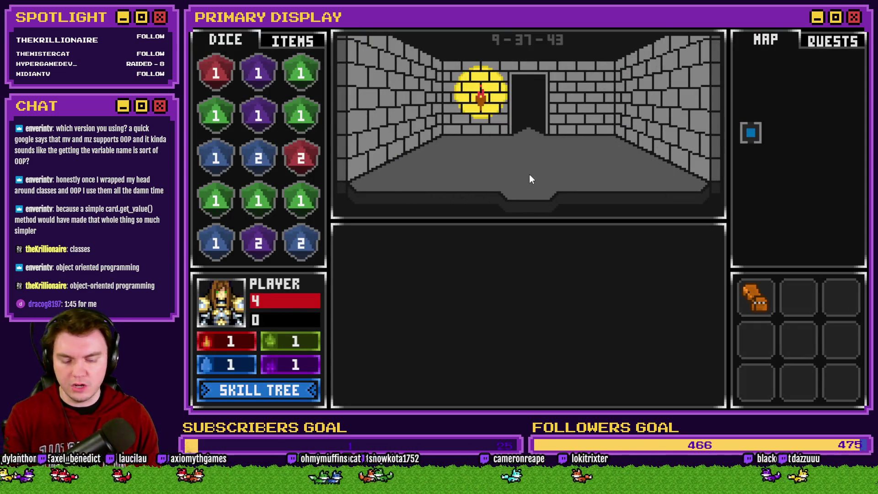
key(w)
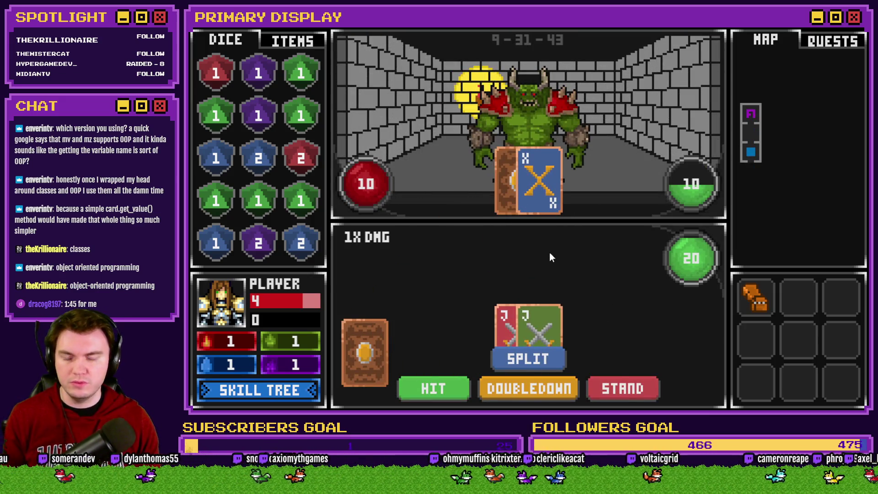
click(540, 361)
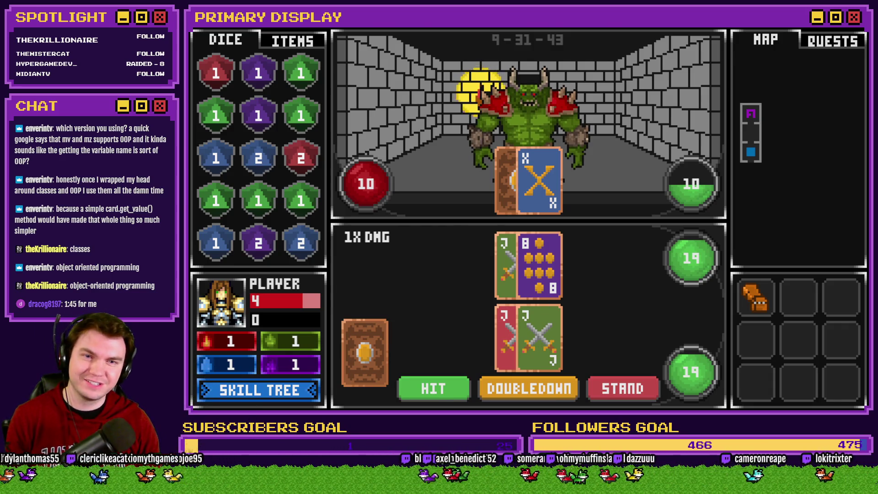
key(alt+F4)
In Draw And Attack, find the second hand's variable number in the 1221–1240 variable group
double_click(680, 270)
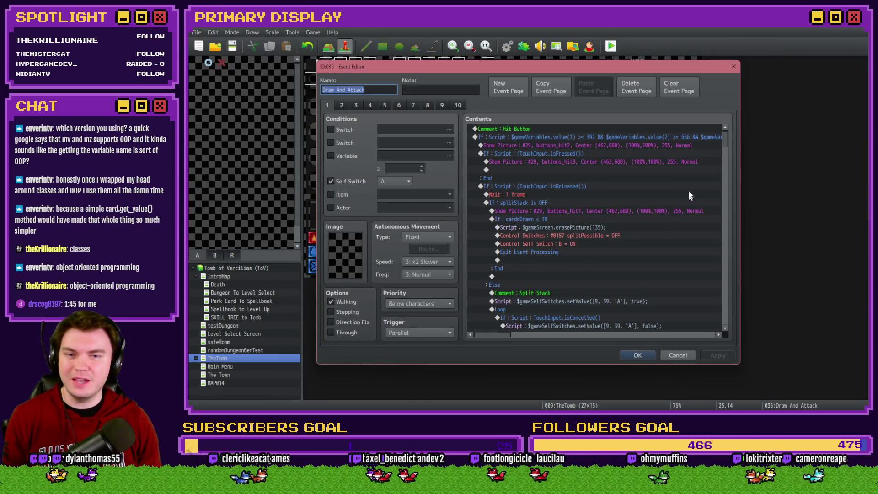
drag(721, 144, 717, 320)
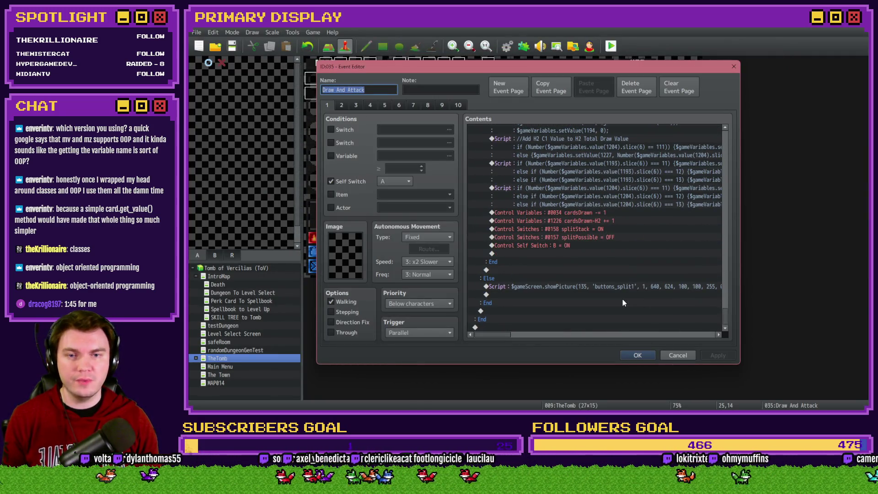
scroll(623, 298, down, 2)
click(575, 247)
mouse_move(507, 336)
mouse_down()
mouse_move(549, 339)
mouse_move(521, 336)
mouse_up()
click(351, 157)
click(449, 155)
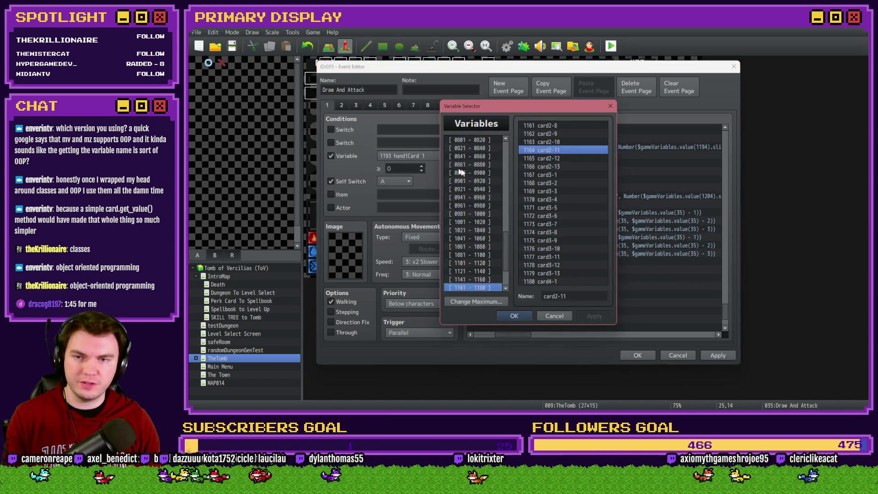
click(504, 288)
click(504, 288)
click(504, 288)
click(504, 288)
click(501, 284)
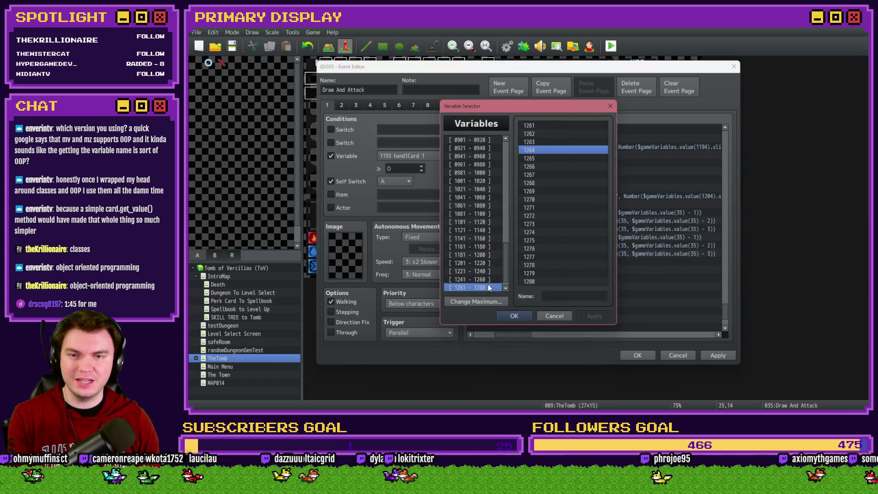
click(504, 289)
click(499, 272)
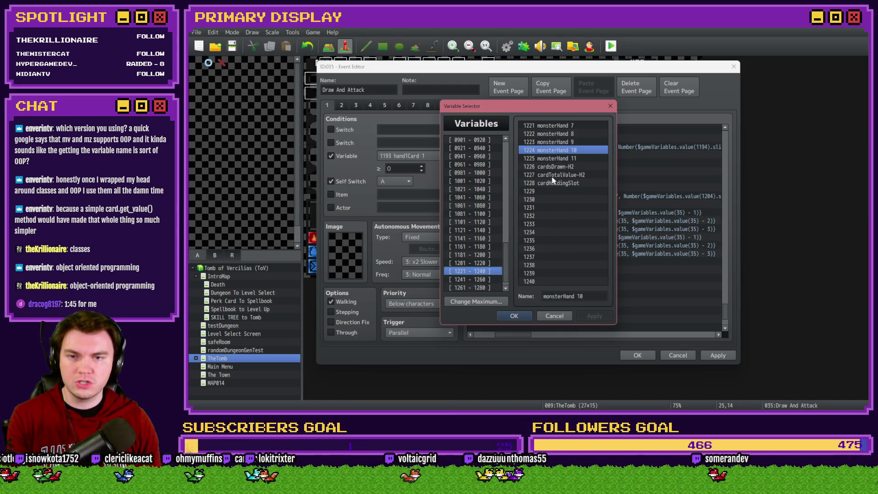
key(Escape)
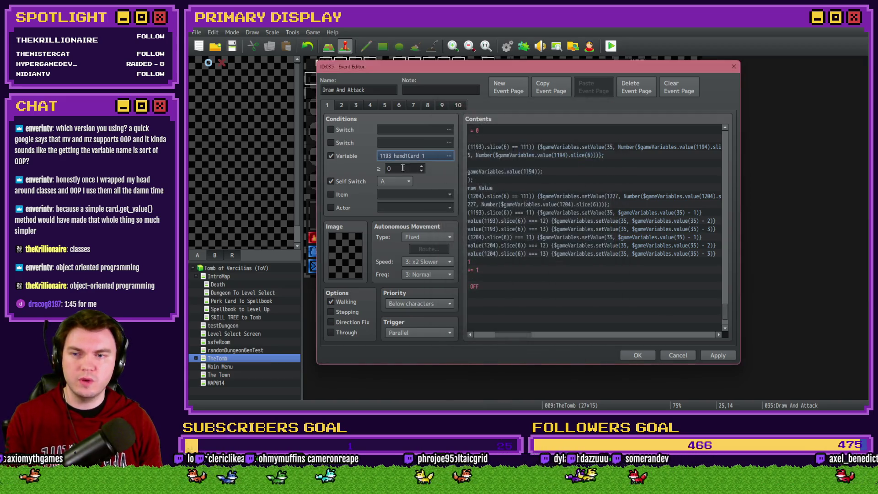
Replace every 35 in the split script's setValue/value calls with 1227
click(542, 229)
click(542, 242)
double_click(542, 244)
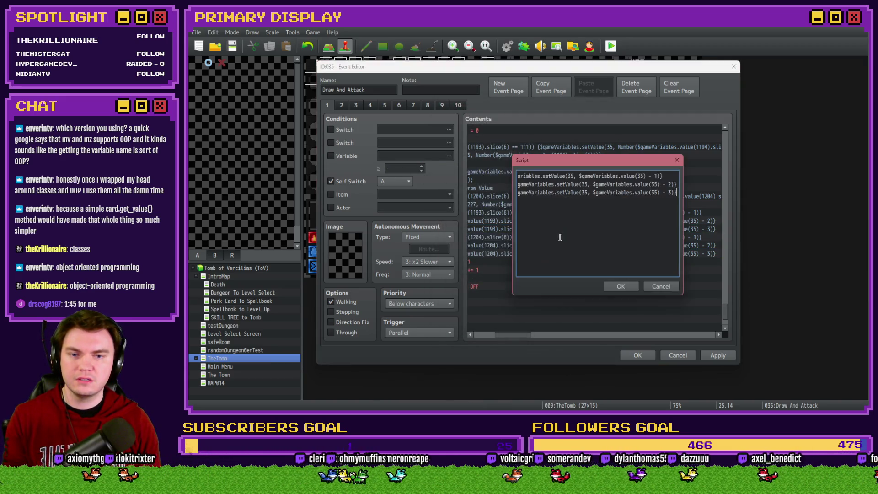
double_click(571, 176)
text(11)
key(BackSpace)
text(227)
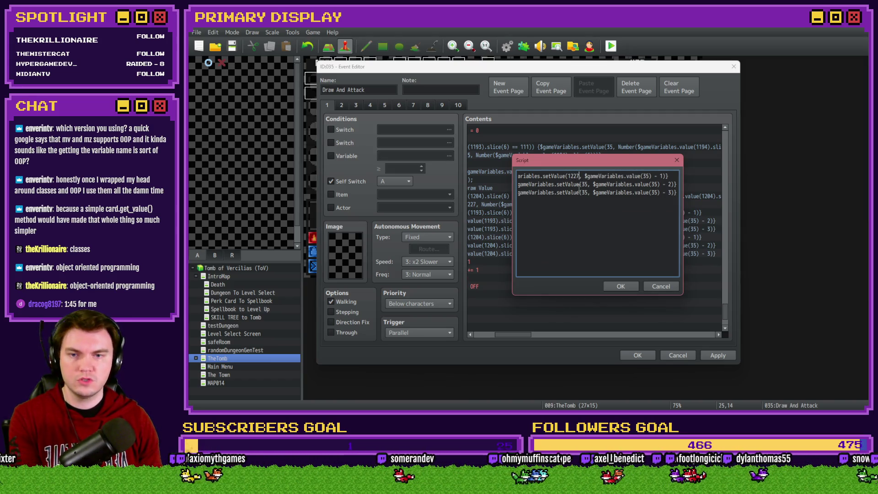
key(ctrl+shift+Left)
key(ctrl+c)
double_click(586, 185)
key(ctrl+v)
double_click(586, 192)
key(ctrl+v)
double_click(647, 176)
key(ctrl+v)
drag(551, 184, 510, 184)
Apply the script change, save the project and start a playtest
click(620, 286)
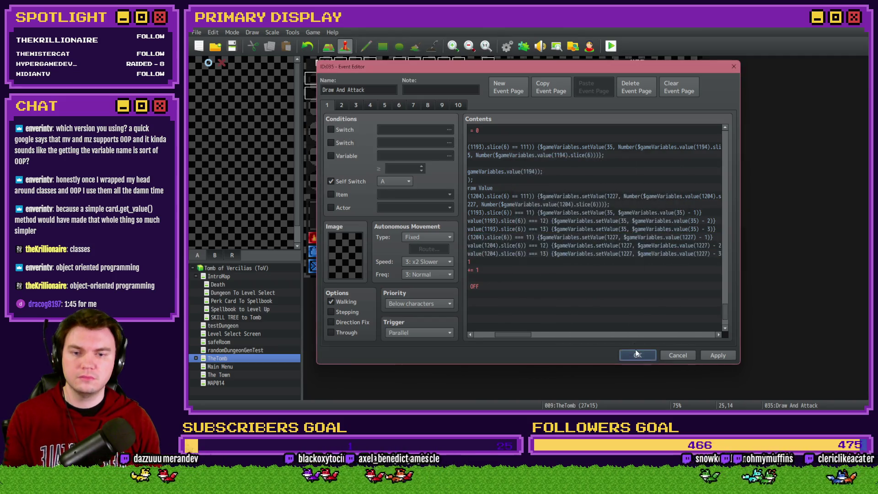
click(638, 356)
click(232, 46)
click(611, 45)
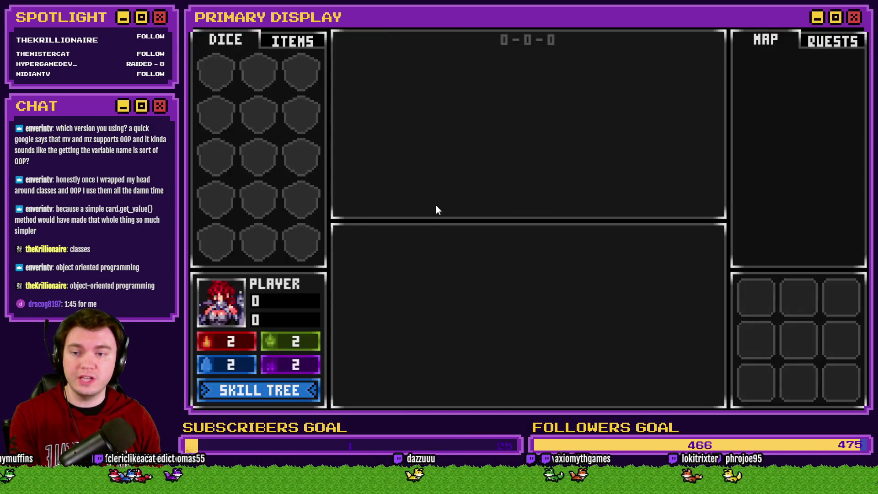
Enter the orc fight, split the pair of Jacks into two 20-point hands, then close the game
key(w)
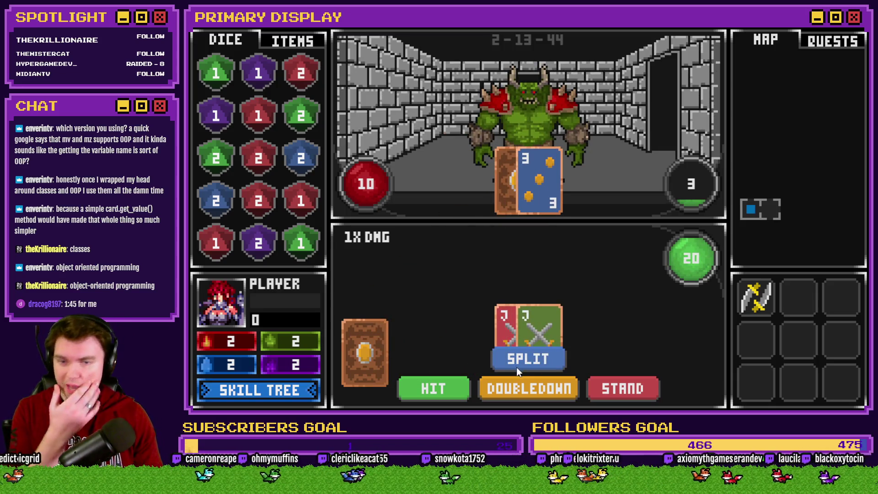
click(540, 361)
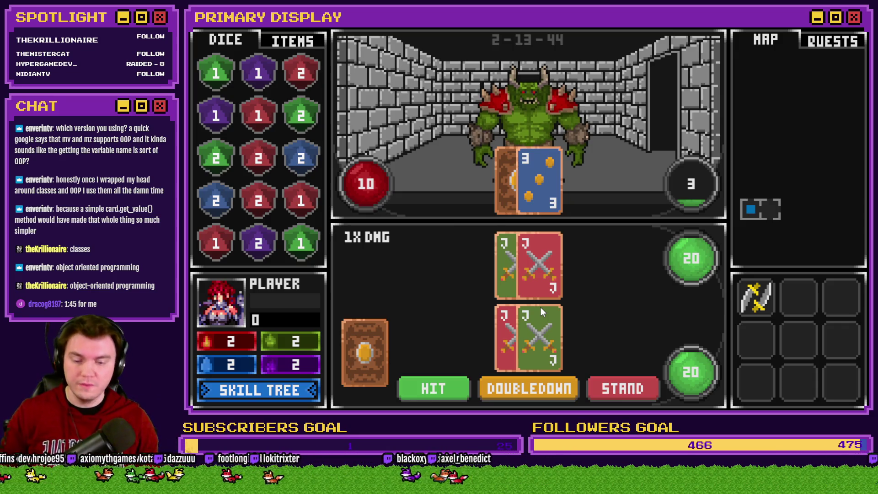
click(854, 31)
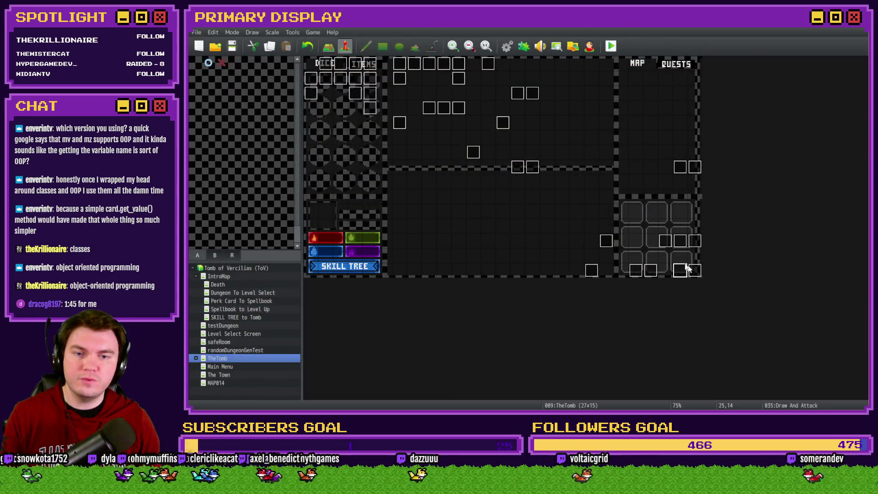
On page 2, move the cardsDrawn-H2 ≥ 1 check below the cardsDrawn = 2 check
double_click(679, 271)
click(340, 106)
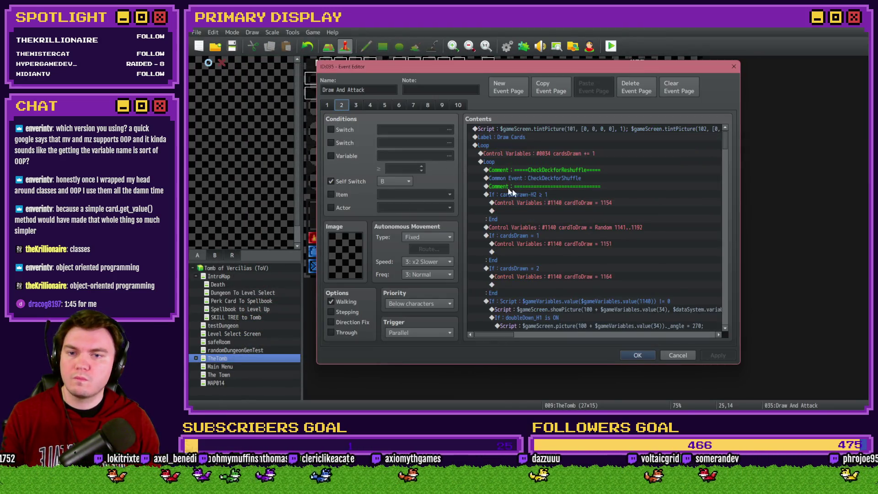
click(540, 194)
key(ctrl+x)
scroll(545, 211, down, 2)
click(525, 213)
key(ctrl+v)
click(539, 228)
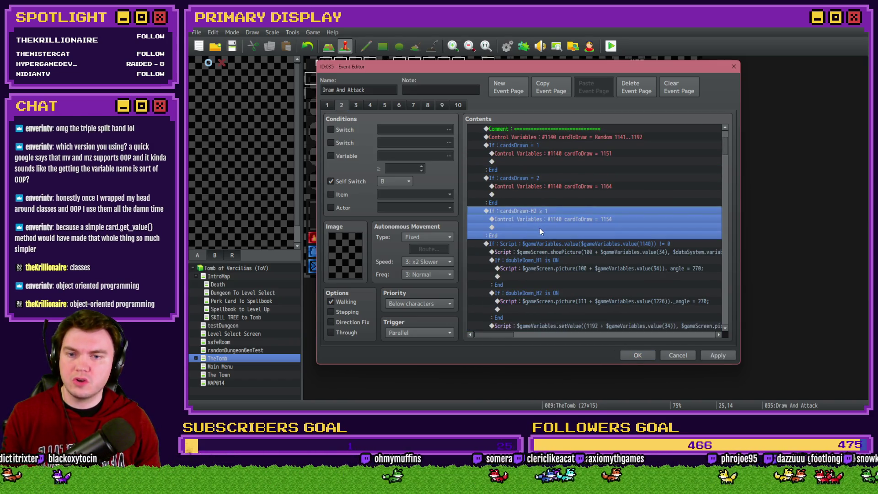
Set the moved check's cardToDraw constant to 1141, then view page 3
double_click(561, 218)
click(592, 172)
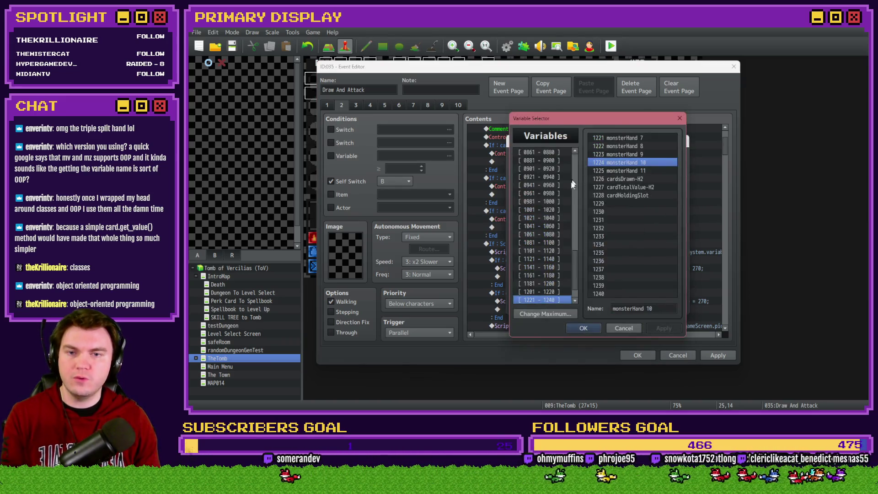
scroll(564, 212, down, 2)
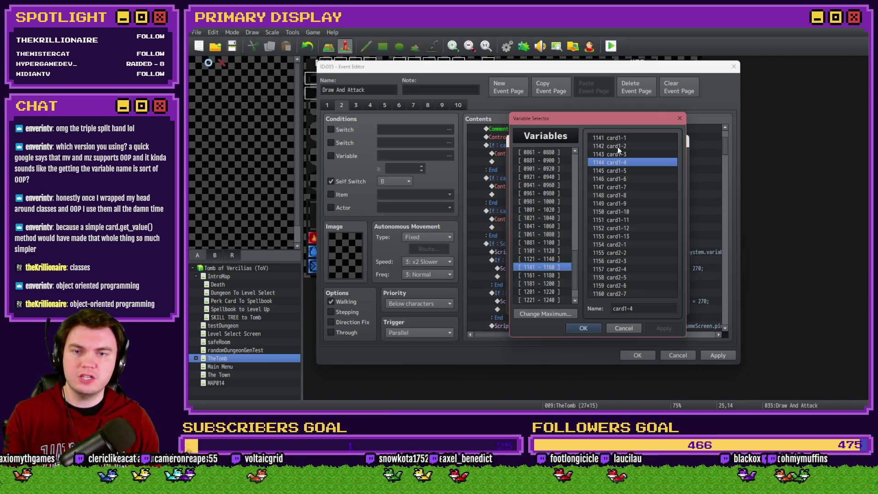
key(Escape)
double_click(583, 235)
text(1141)
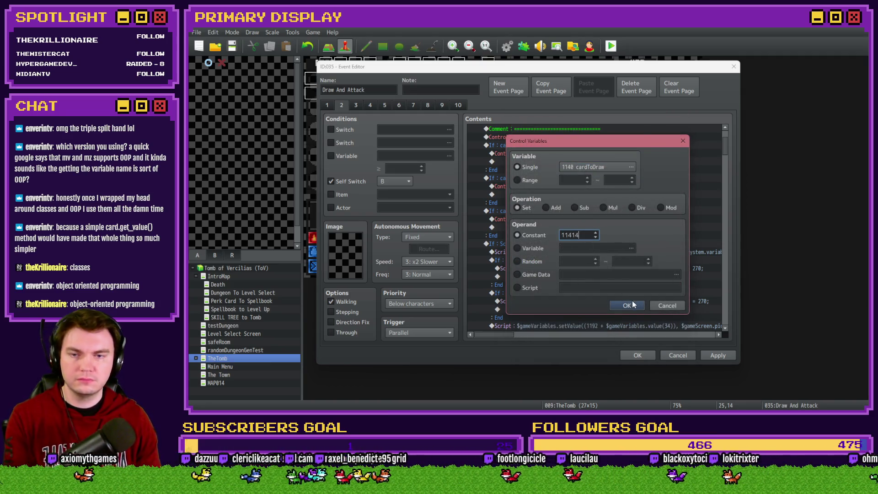
click(631, 304)
click(558, 213)
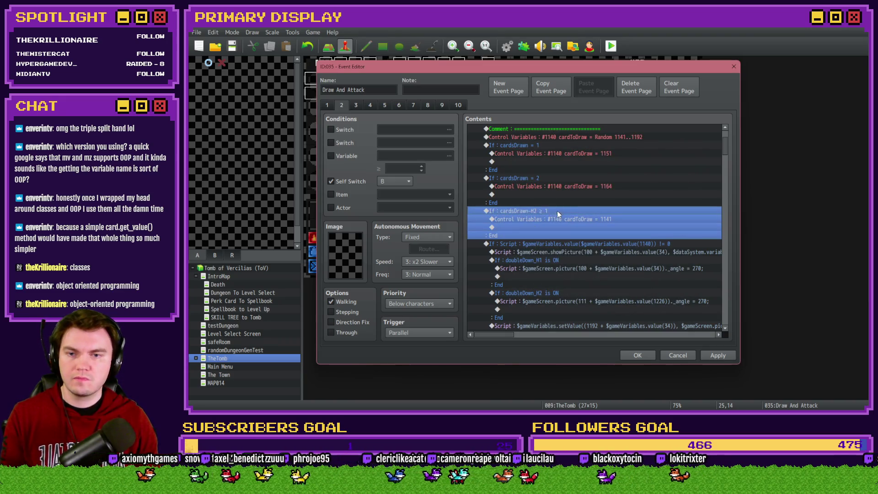
click(356, 105)
click(547, 267)
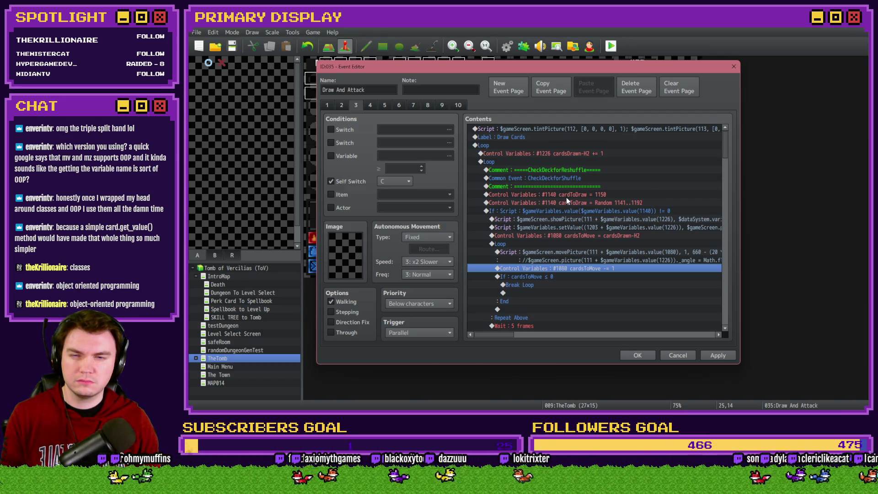
On page 3, paste the second-hand draw check below the fixed draw, then delete the pasted commands
click(566, 195)
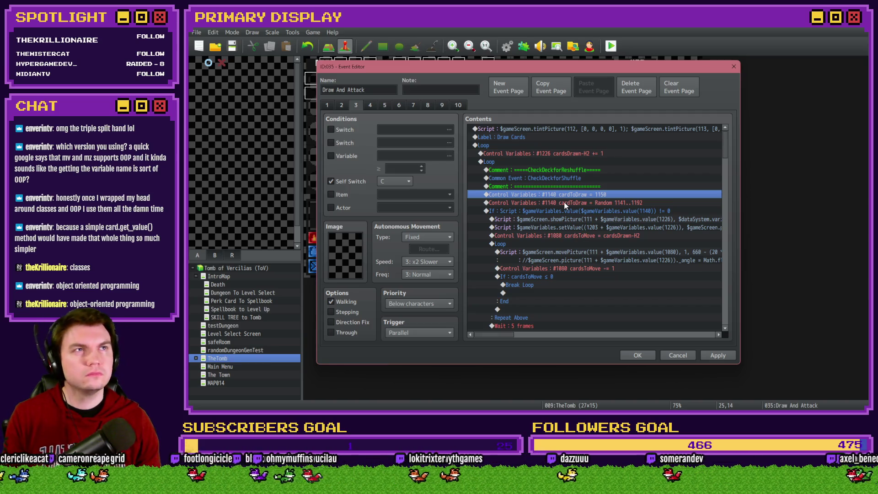
click(562, 208)
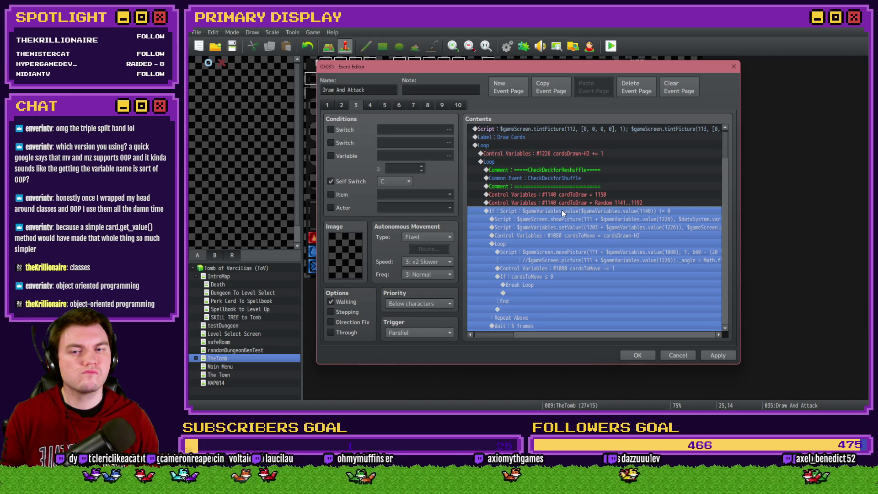
key(ctrl+v)
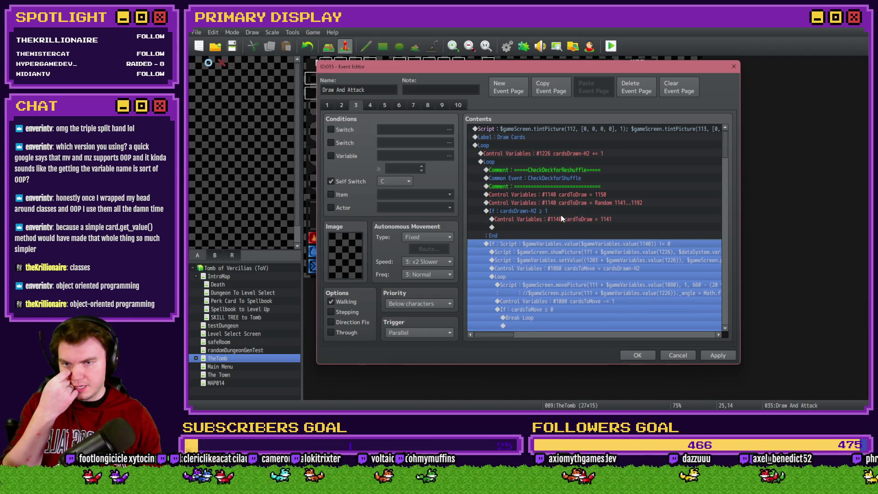
click(561, 219)
click(562, 210)
key(Delete)
click(567, 204)
Change the fixed cardToDraw assignment after the random draw to constant 1154 and accept the event
click(569, 194)
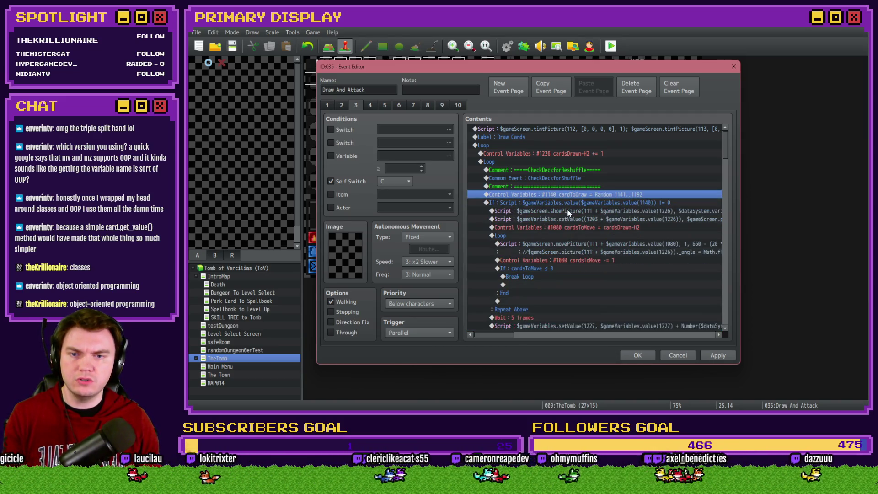
double_click(571, 197)
click(597, 168)
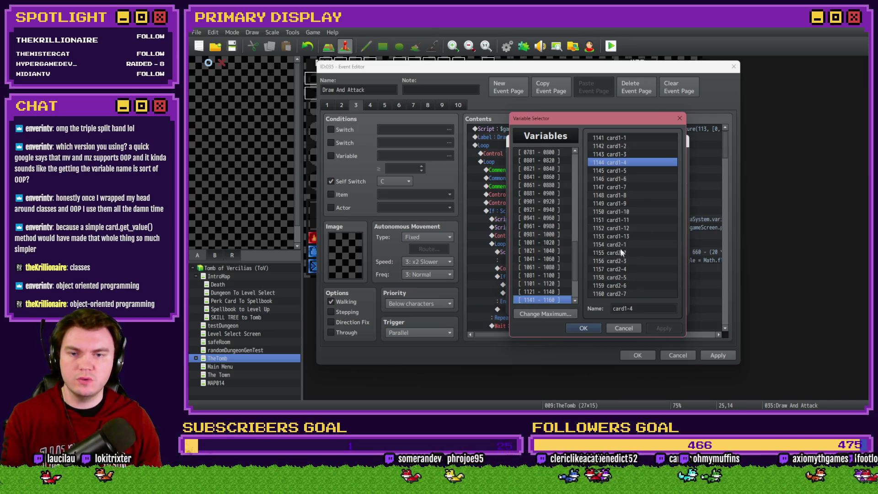
key(Escape)
double_click(593, 232)
text(1154)
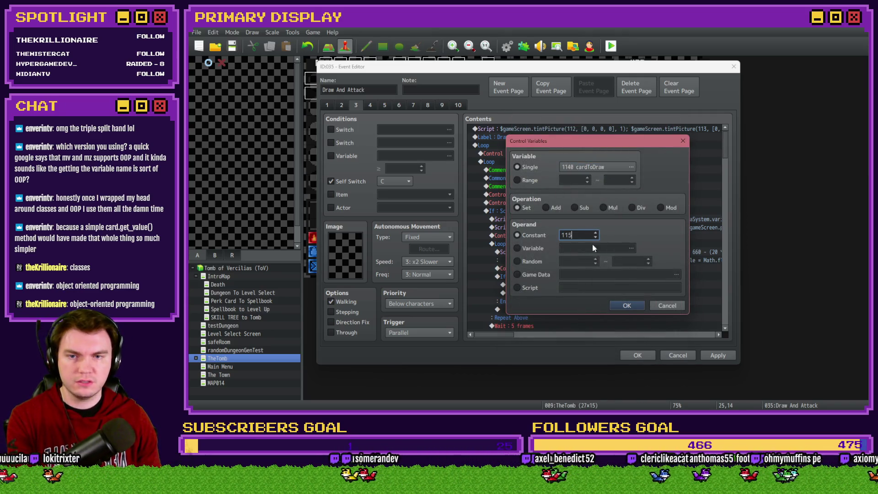
click(625, 306)
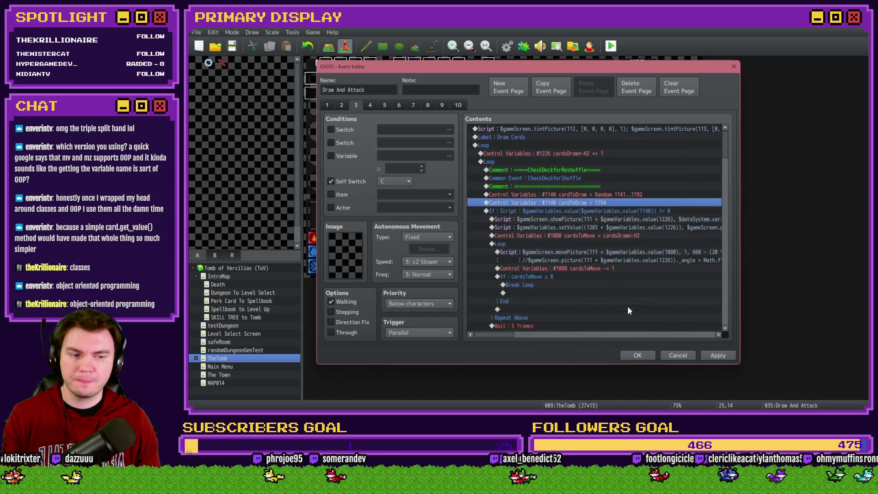
click(635, 356)
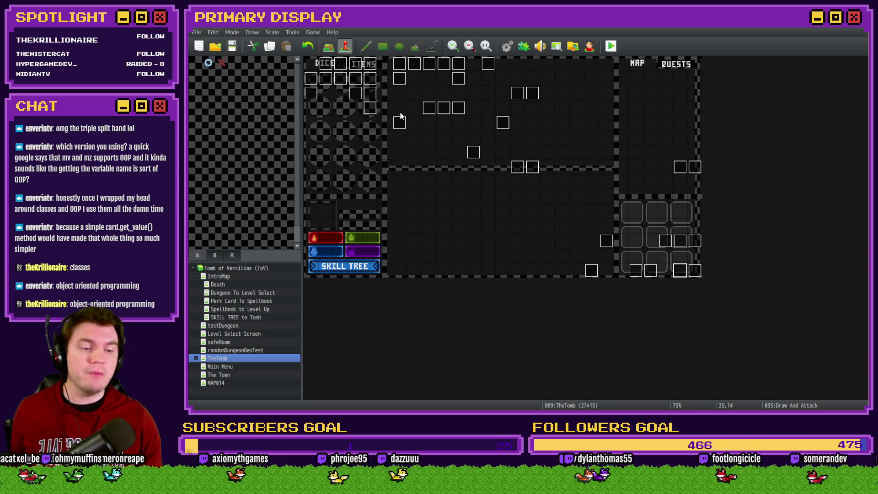
click(611, 45)
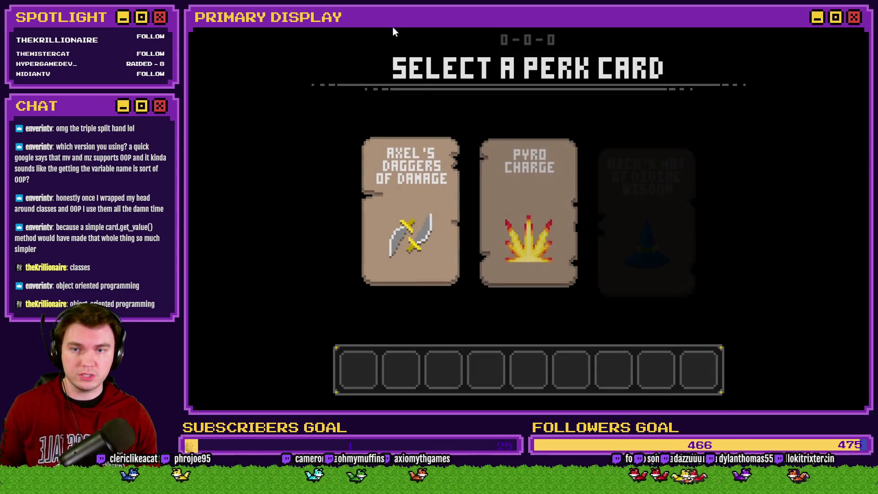
Take the daggers perk, walk into a skull battle, split the jacks and hit
click(435, 162)
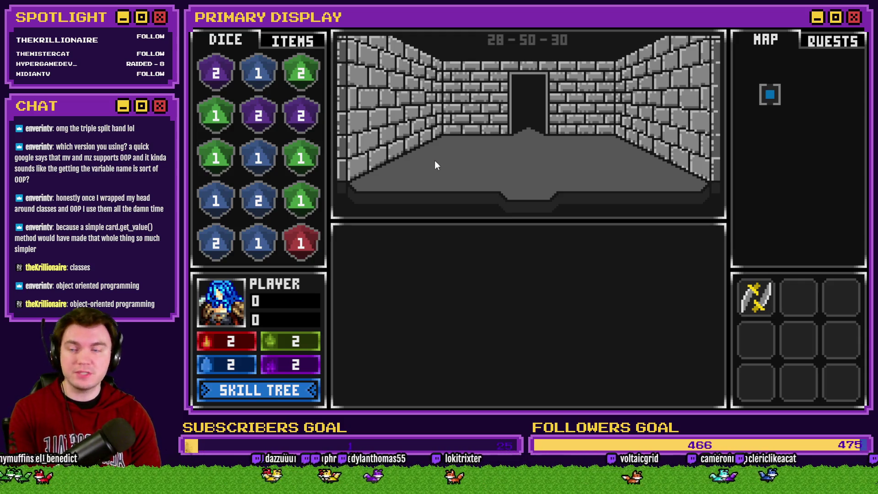
key(w)
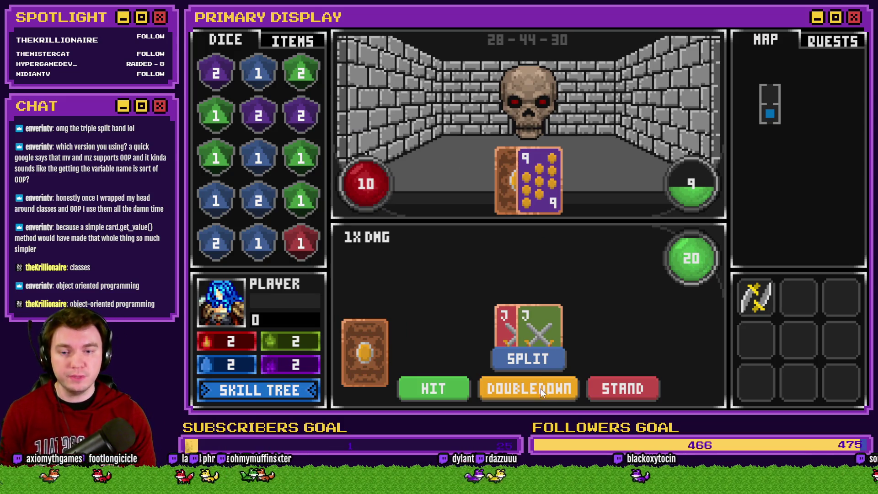
click(547, 362)
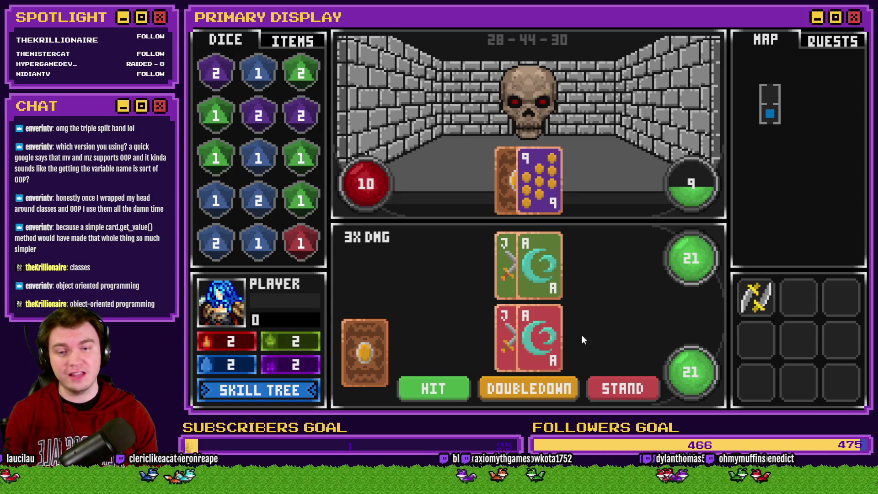
click(452, 390)
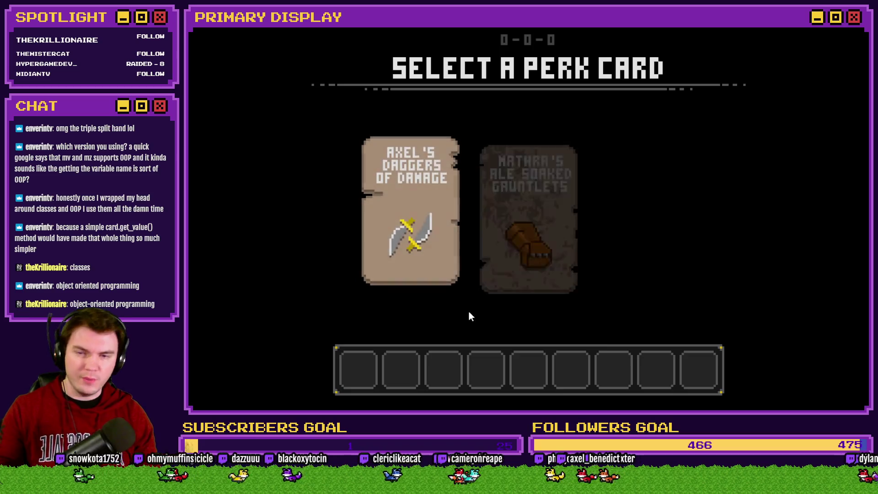
Take the potion perk, split the J-J hand into two 21 hands, then restart with F5
click(613, 201)
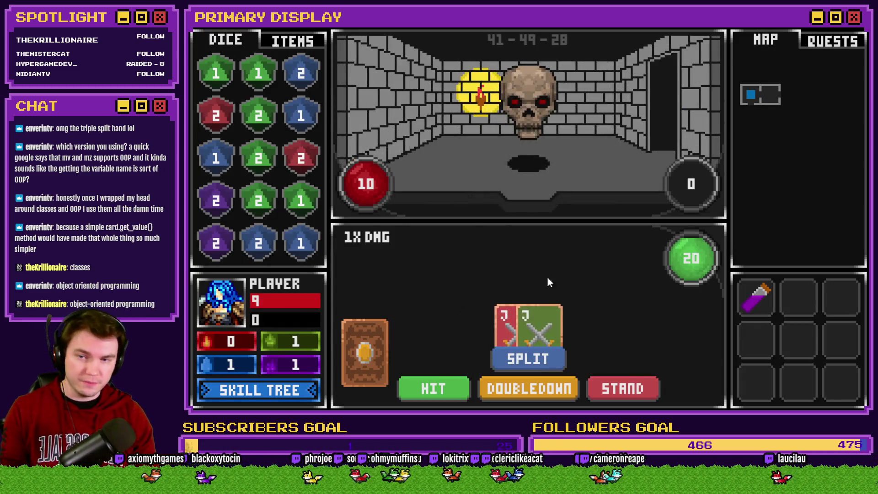
click(538, 357)
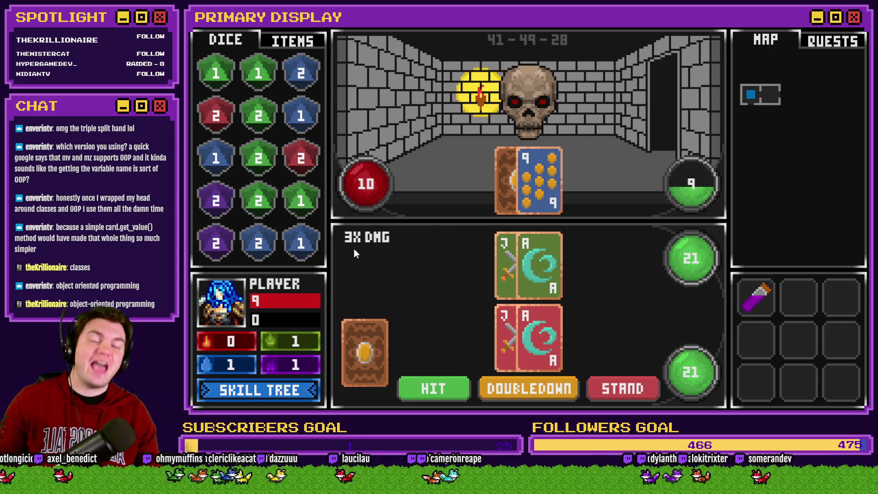
key(F5)
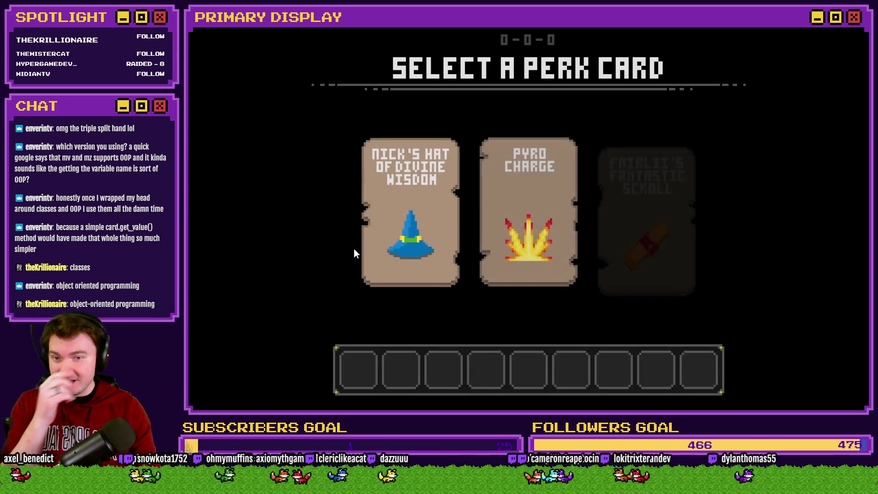
Reroll the perk deal twice with F5, then take Mathra's Ale Soaked Gauntlets
key(F5)
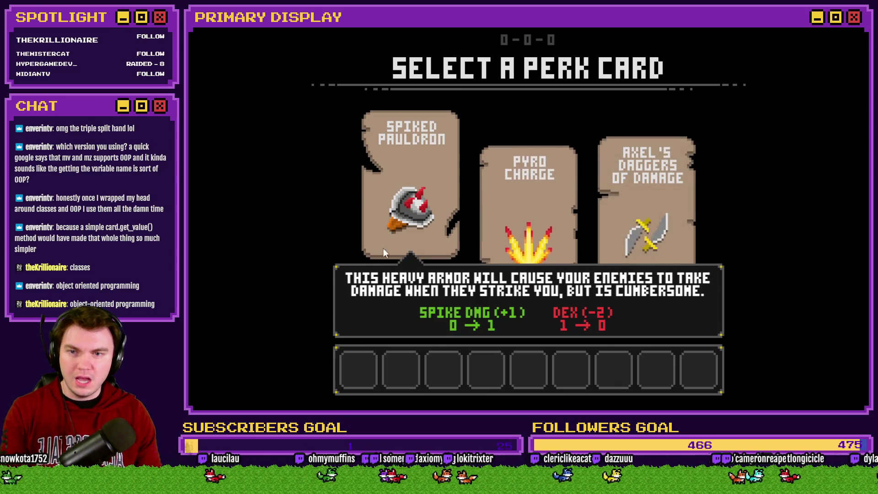
key(F5)
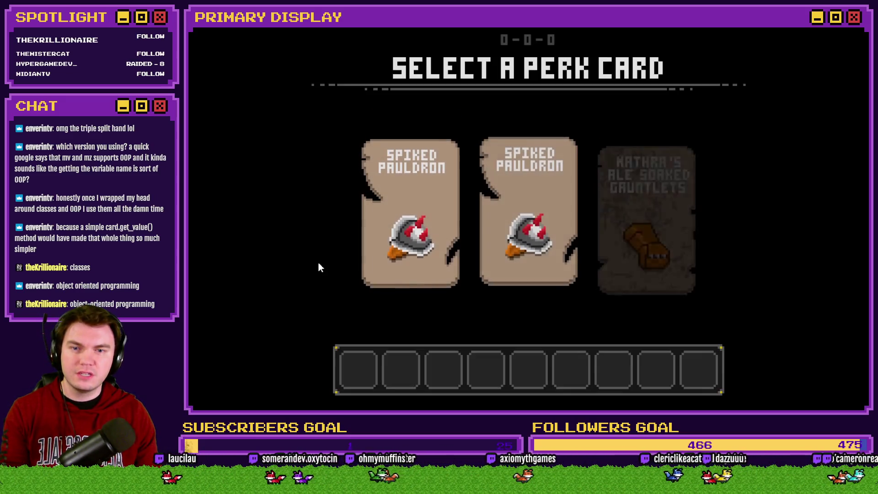
mouse_move(620, 219)
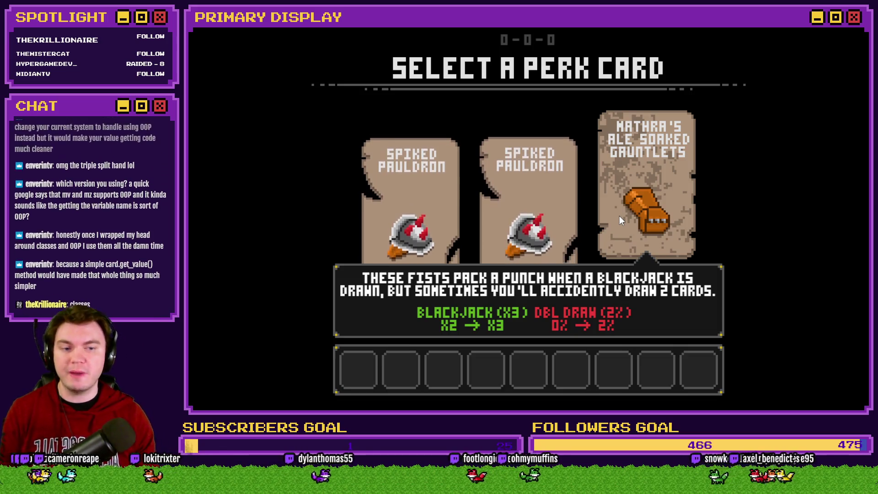
click(620, 216)
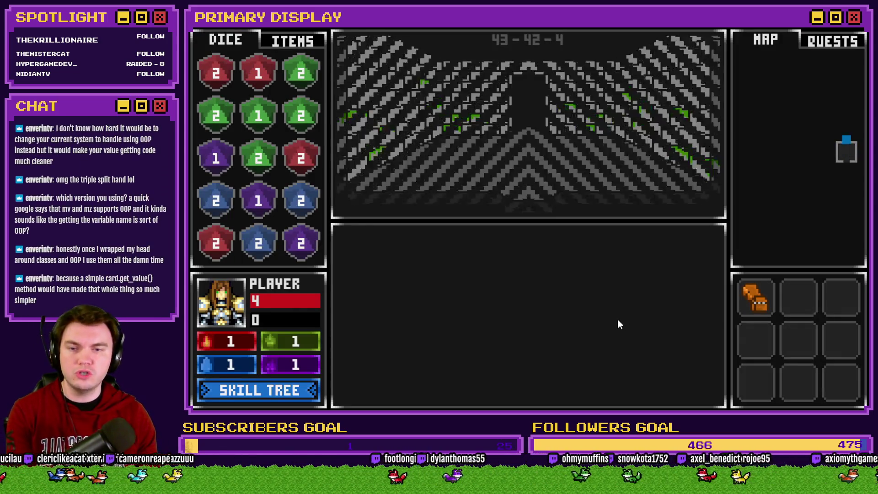
Enter the next room to fight the orc and split the pair of jacks
click(588, 336)
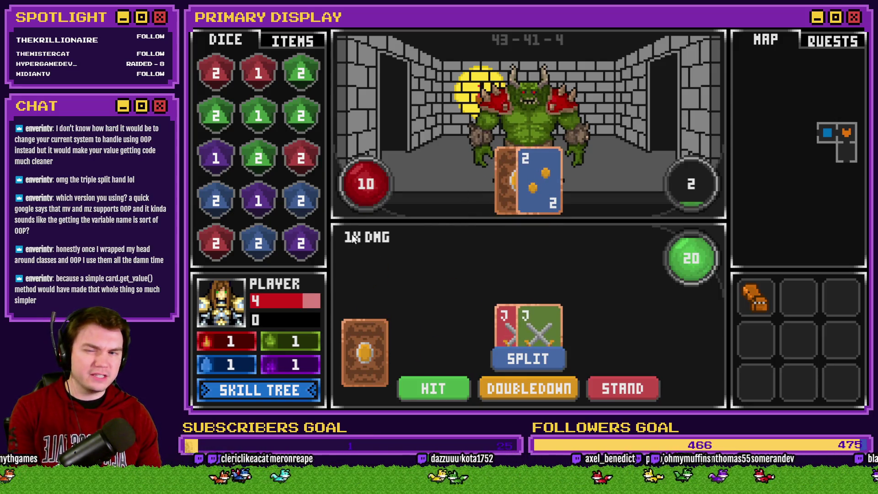
mouse_move(762, 303)
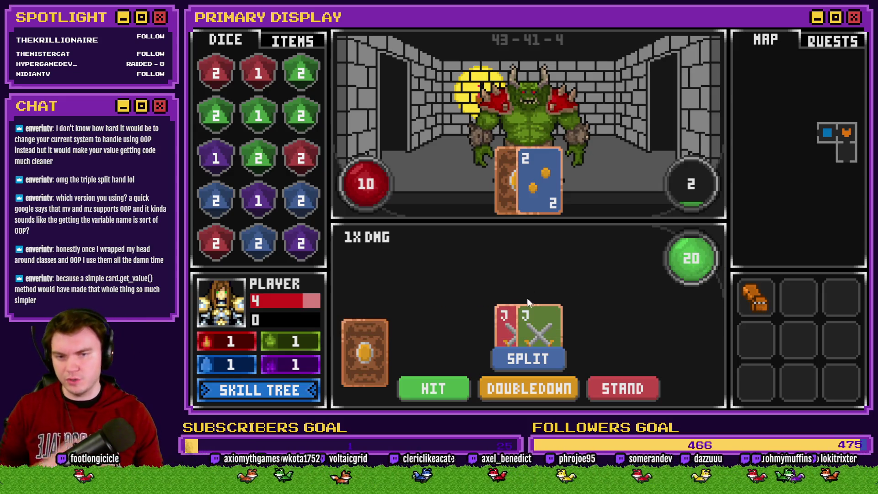
click(536, 359)
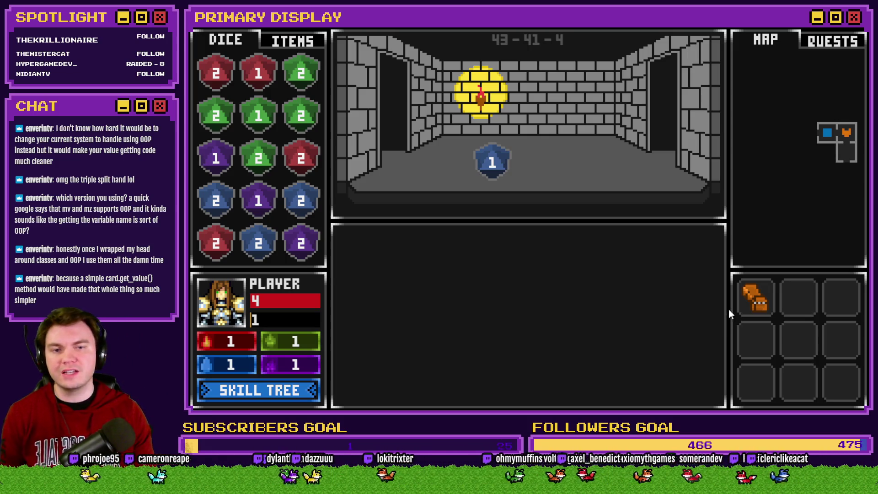
Move into the skull fight, split the jacks into two 21 hands, stand, then quit with Alt+F4
mouse_move(752, 298)
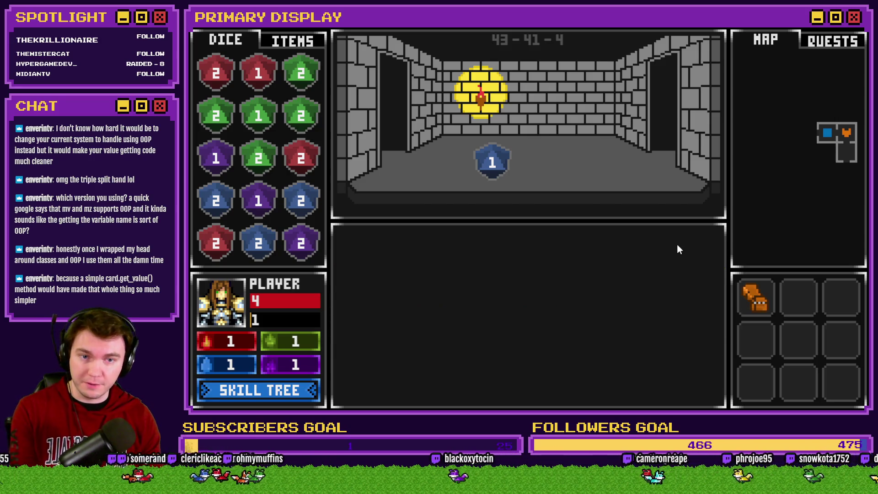
key(w)
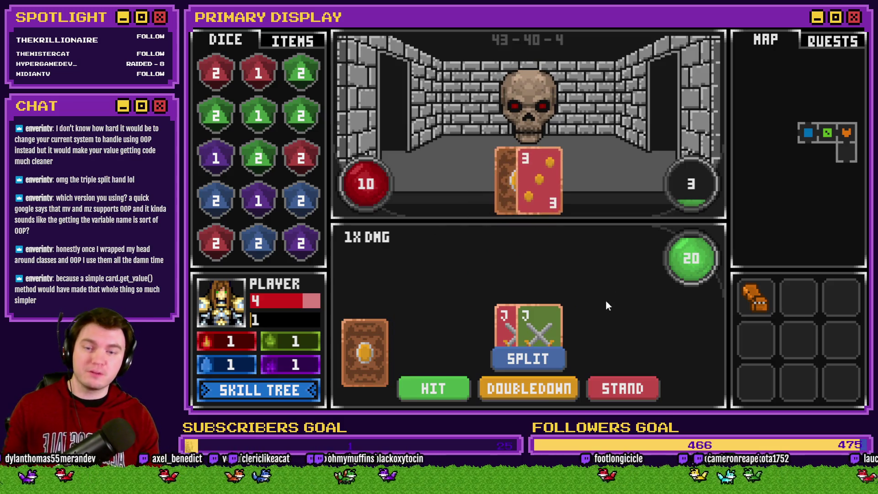
click(556, 360)
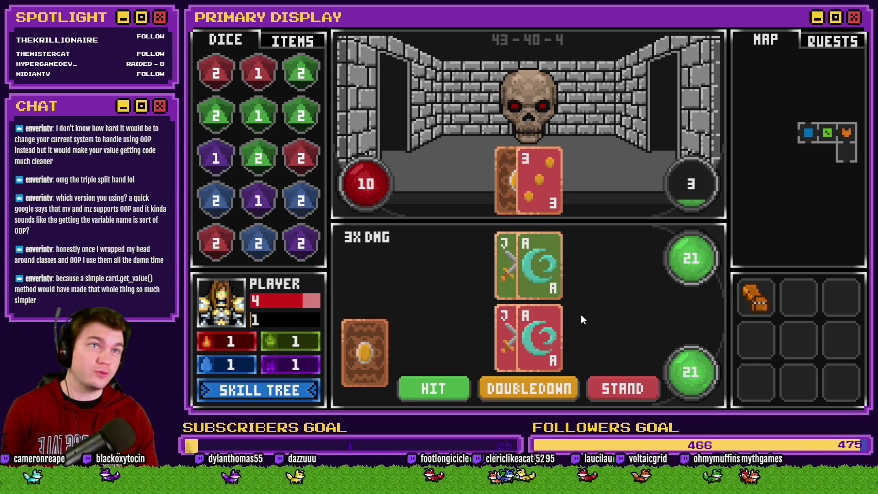
click(629, 387)
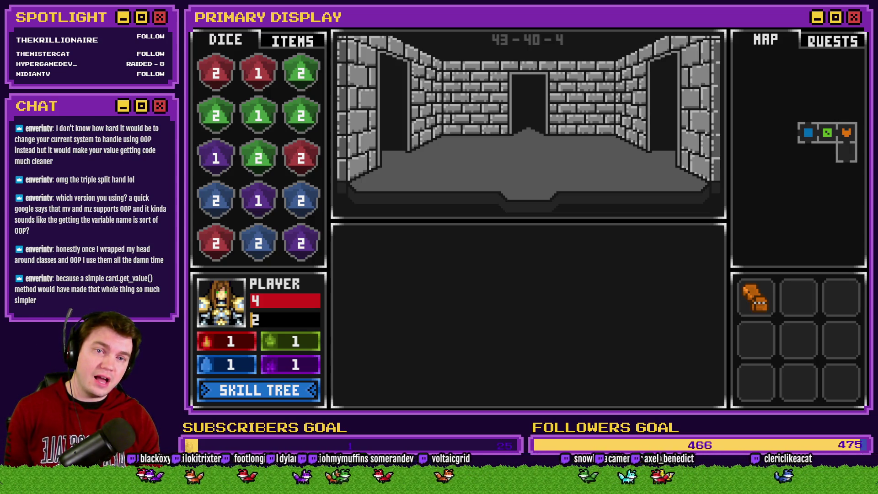
key(alt+F4)
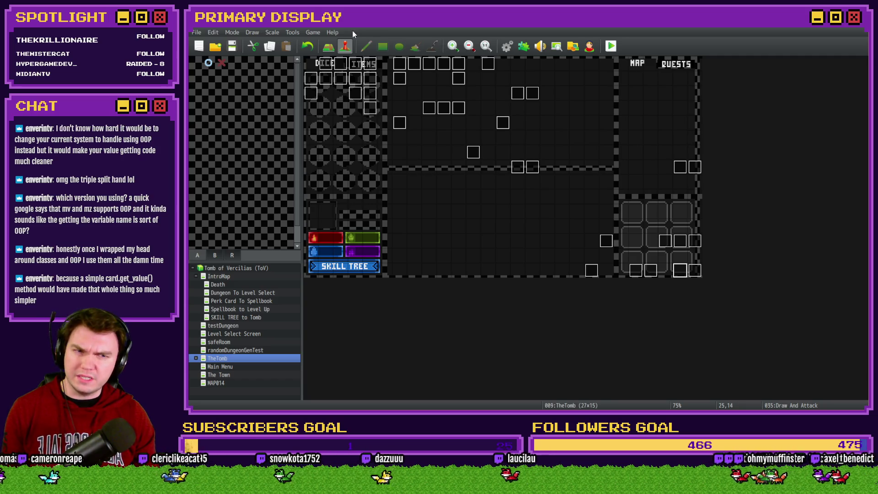
On page 2 of Draw And Attack, move the random card draw below the cardsDrawn checks
double_click(680, 270)
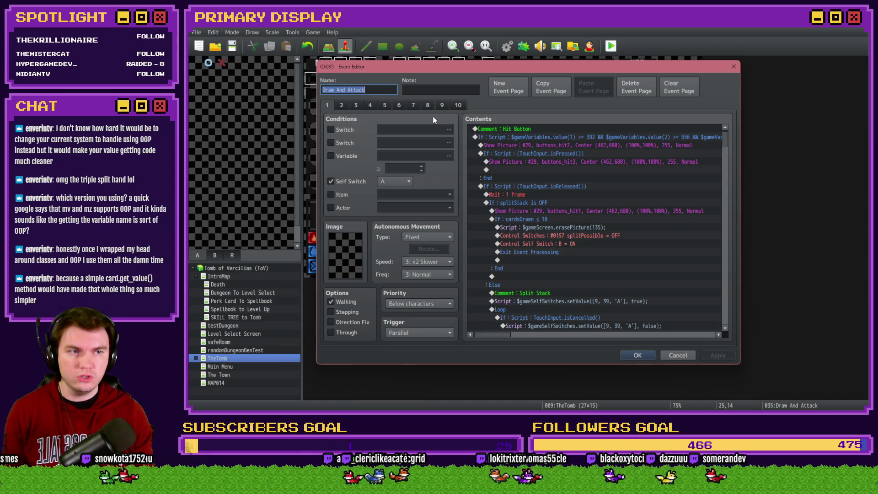
click(344, 106)
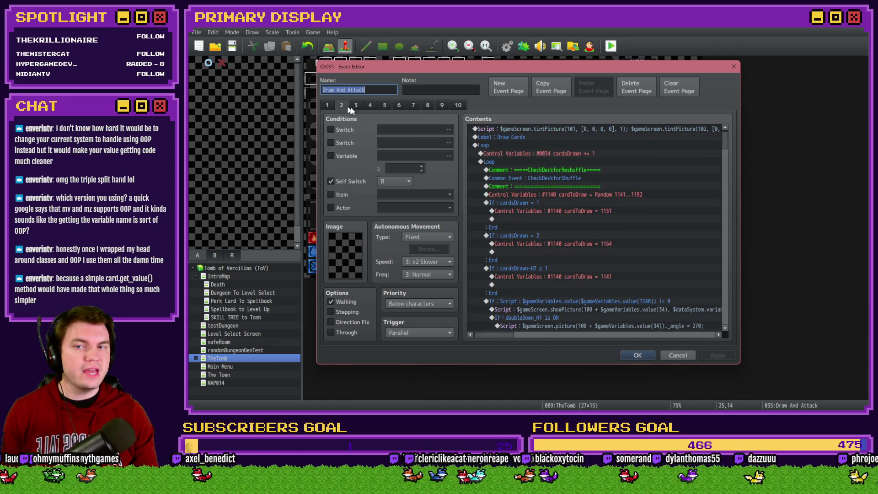
click(566, 196)
key(ctrl+x)
click(520, 292)
key(ctrl+v)
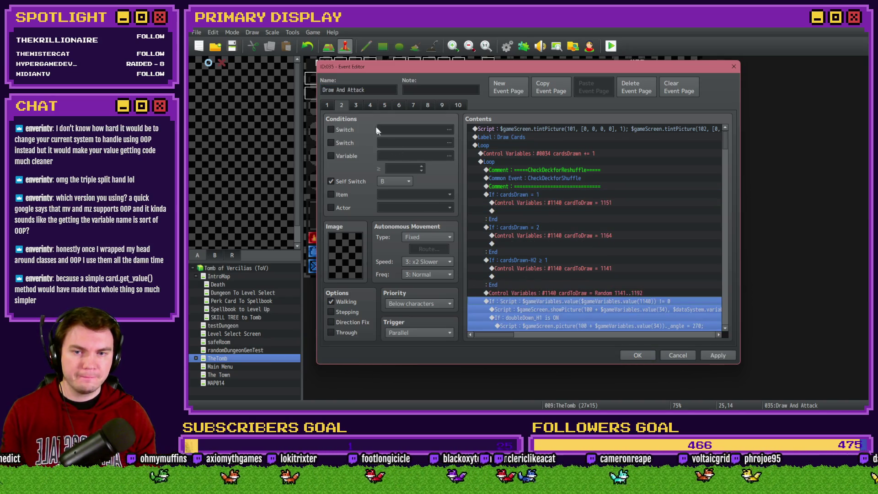
On page 3, move the random draw after the 1154 line, then save and playtest
click(356, 106)
click(532, 194)
key(ctrl+x)
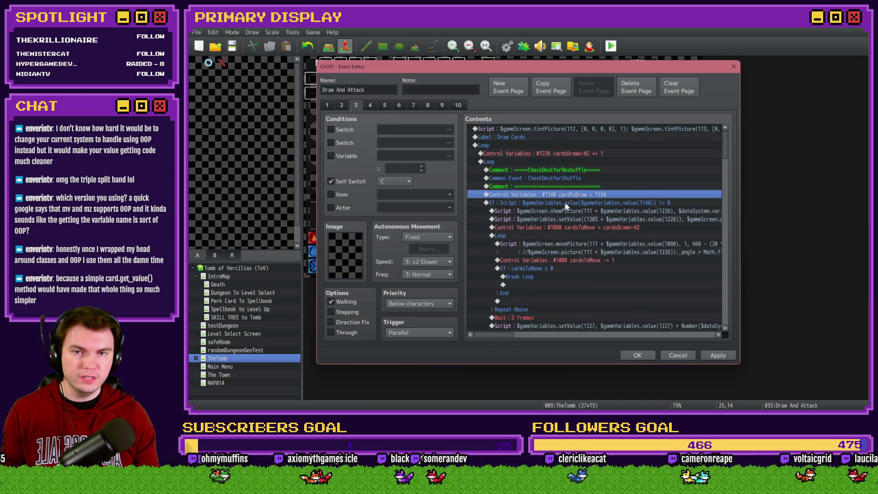
click(563, 202)
key(ctrl+v)
click(637, 354)
key(ctrl+r)
click(502, 240)
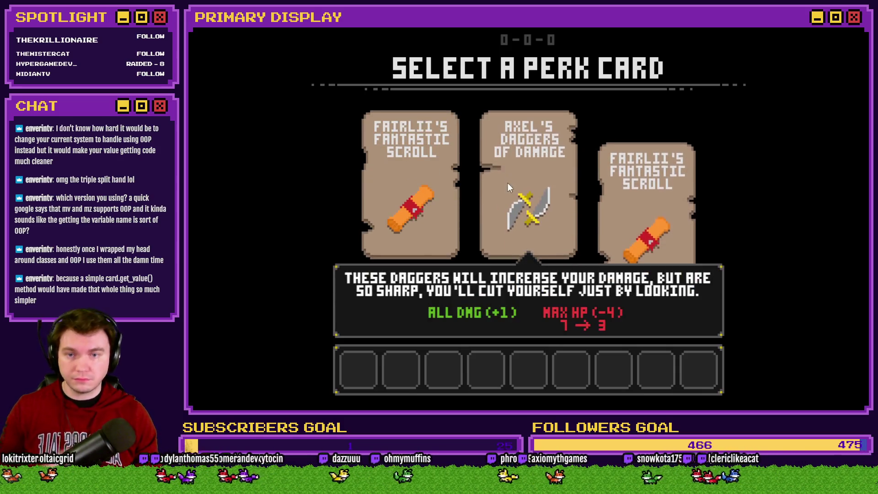
Take Fairlii's Fantastic Scroll, drink a potion, advance to the orc, then close the playtest
click(639, 213)
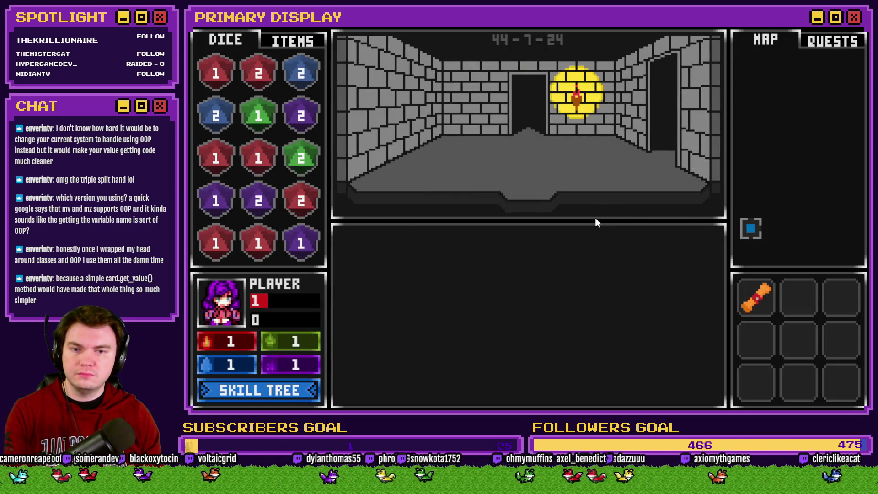
click(293, 40)
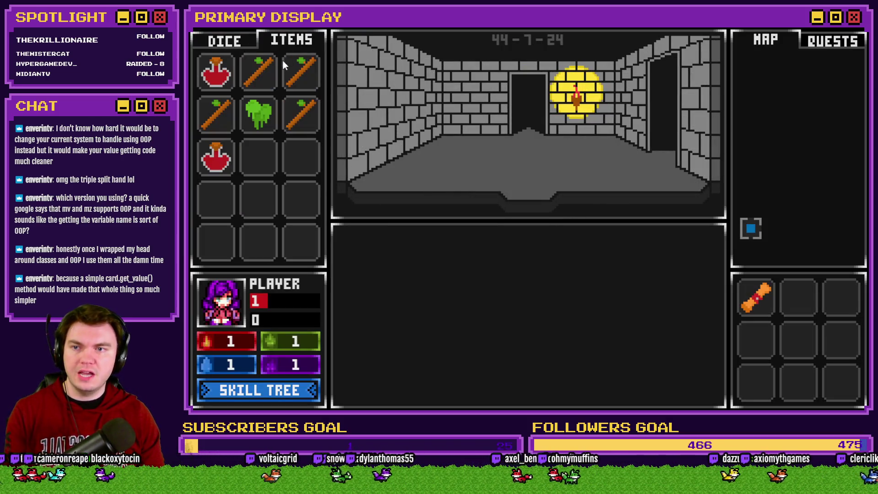
click(215, 71)
key(w)
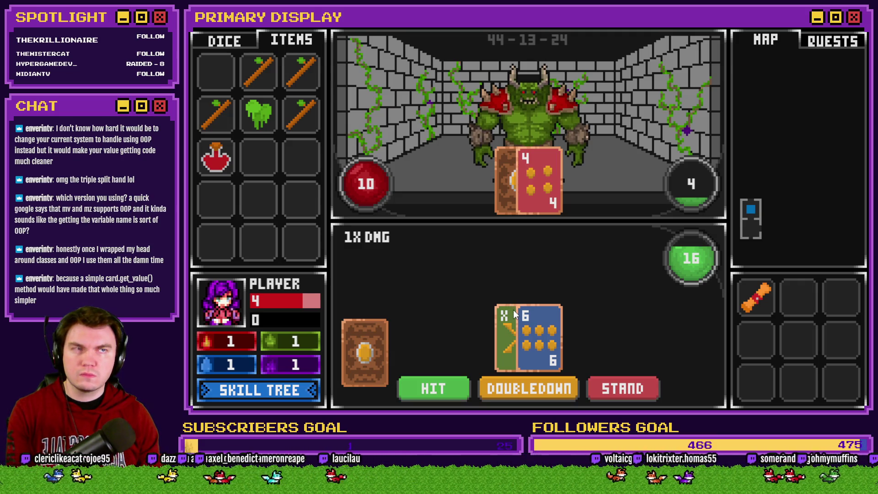
click(858, 28)
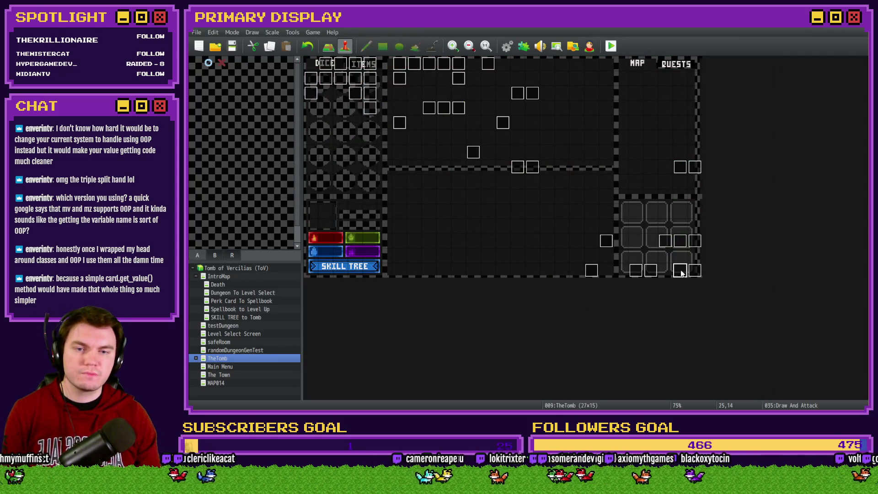
Reorder Draw And Attack: random draw above the cardsDrawn checks, with the H2 check above it
double_click(681, 273)
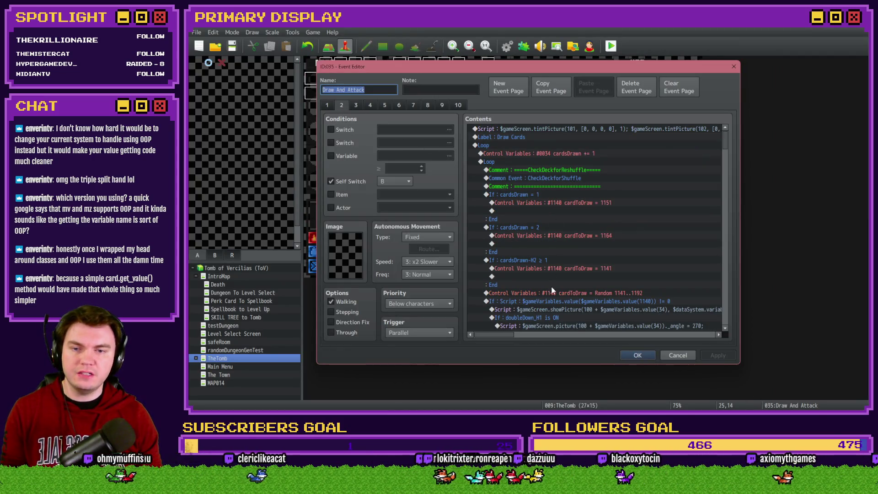
click(551, 291)
key(Delete)
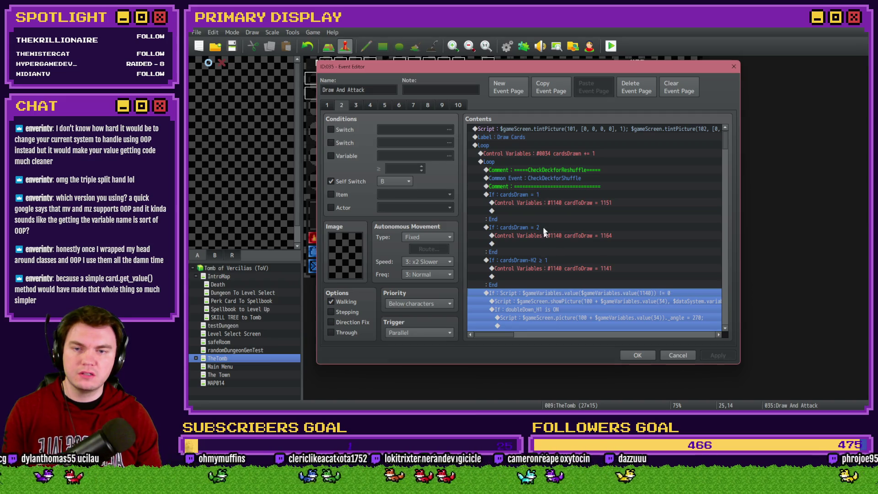
click(549, 194)
key(ctrl+v)
click(577, 269)
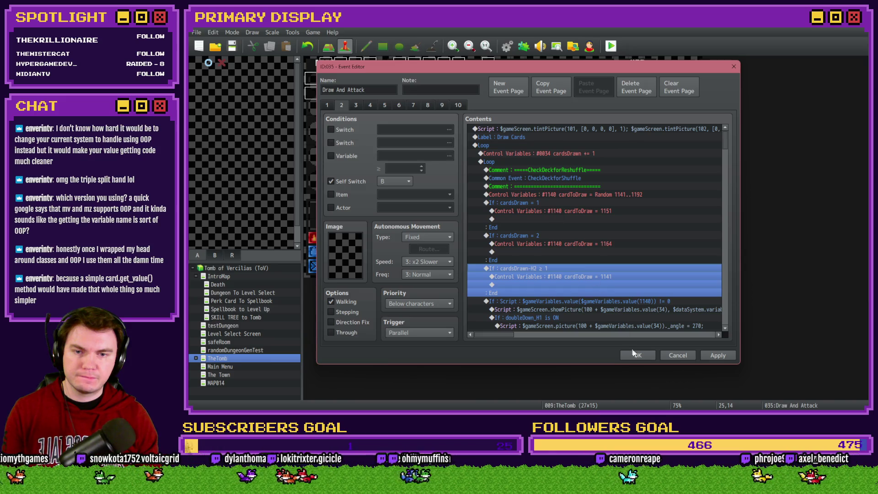
key(ctrl+x)
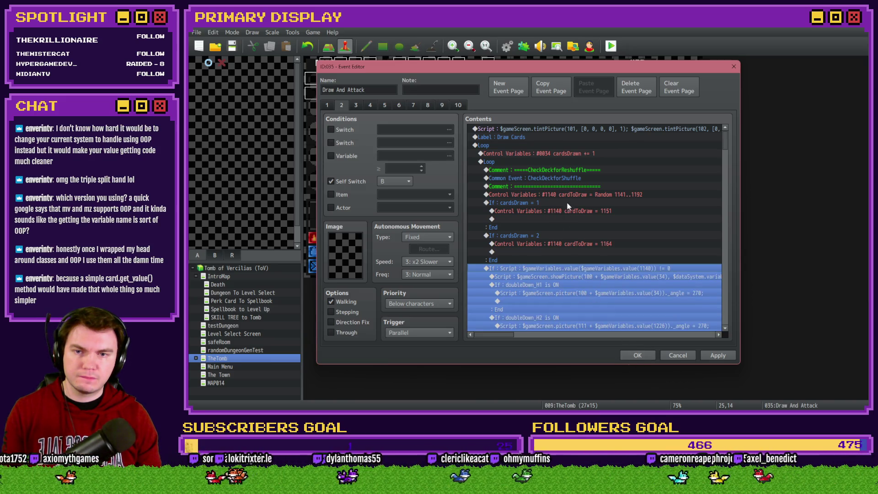
click(567, 195)
key(ctrl+v)
click(637, 355)
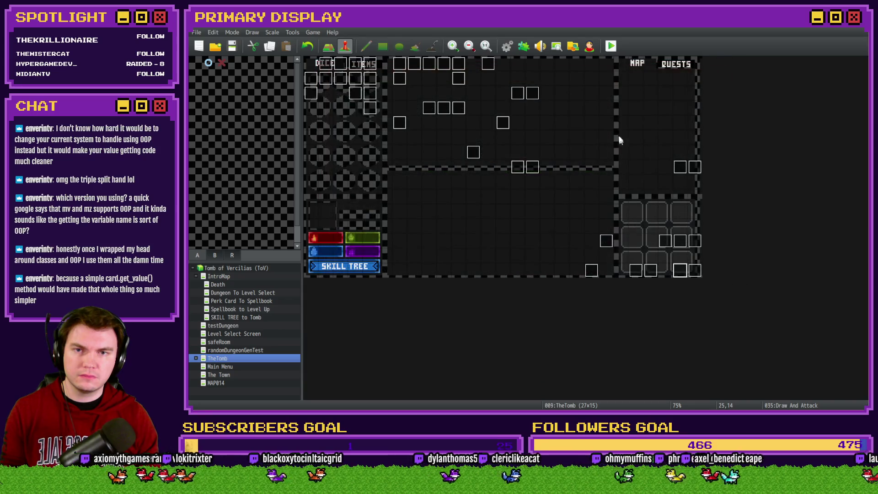
Save and playtest, take the Potion of Power perk, split the jacks, then close the playtest
click(611, 46)
click(498, 232)
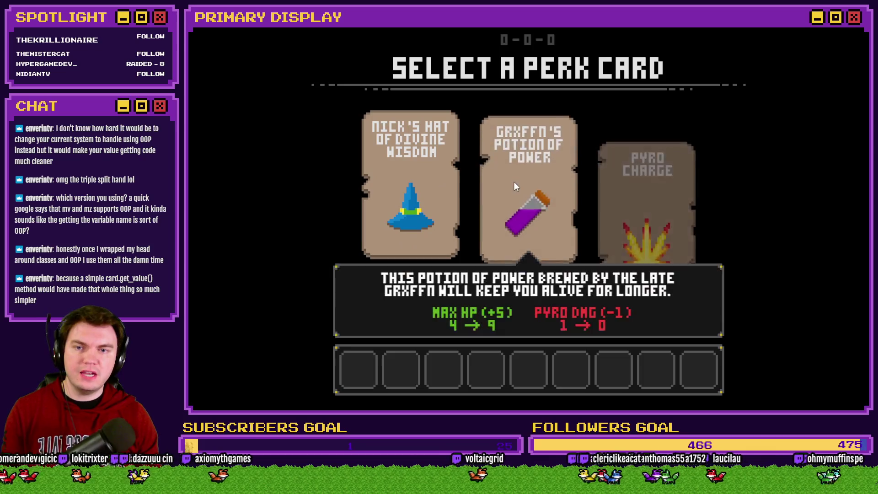
click(515, 181)
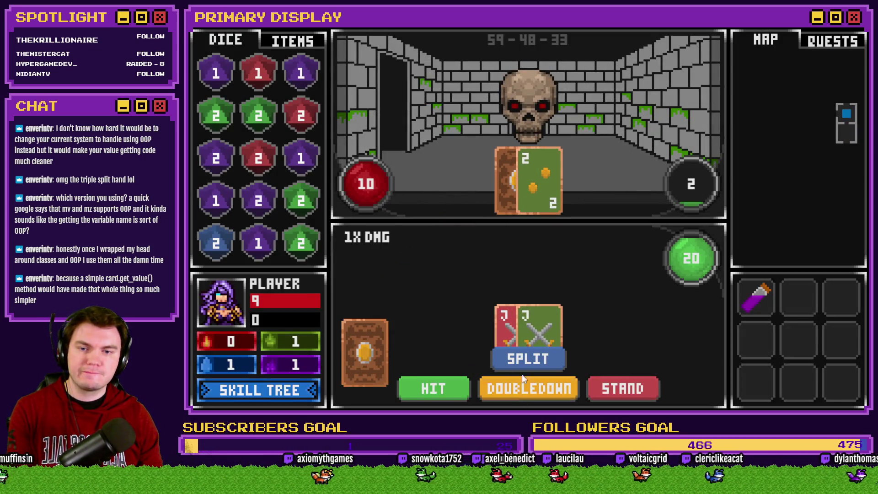
click(526, 360)
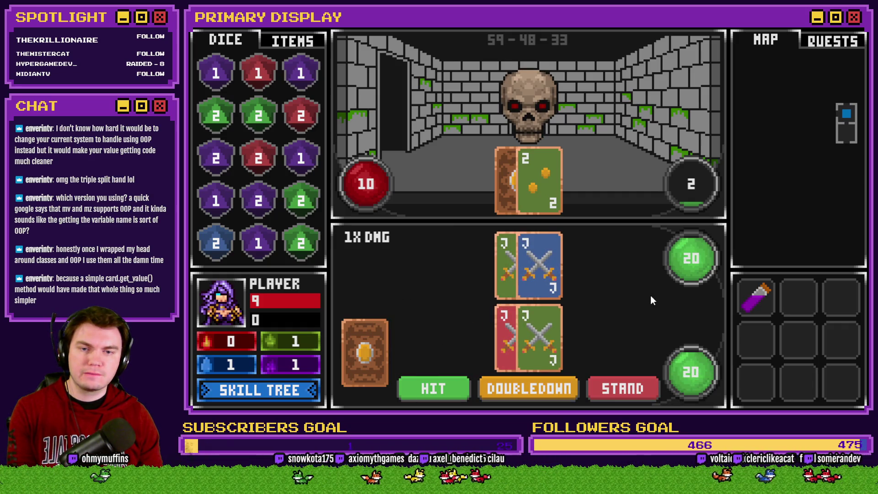
click(858, 30)
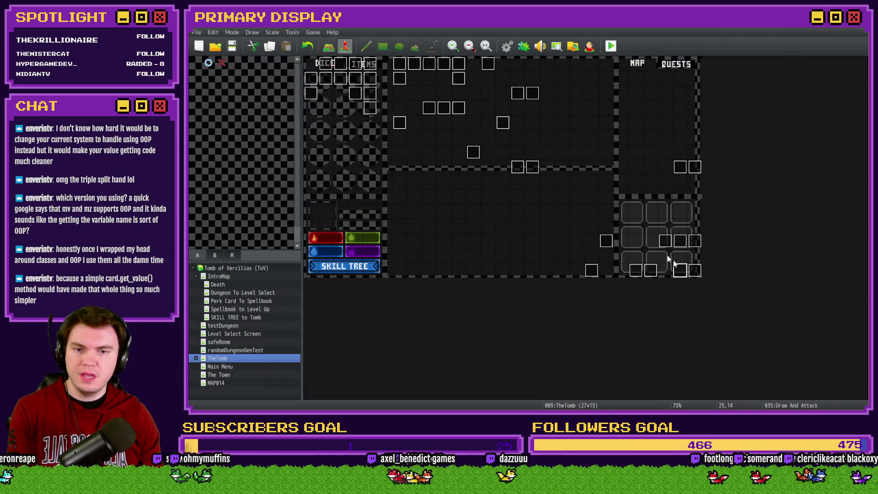
Delete both conditional blocks from page 2 of Draw And Attack, then save and relaunch the playtest
double_click(681, 274)
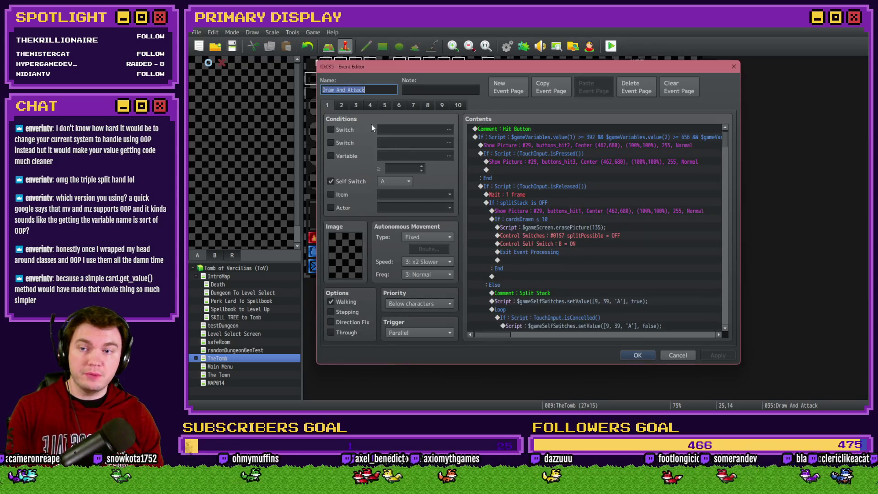
click(340, 106)
click(539, 195)
key(Delete)
click(533, 267)
key(Delete)
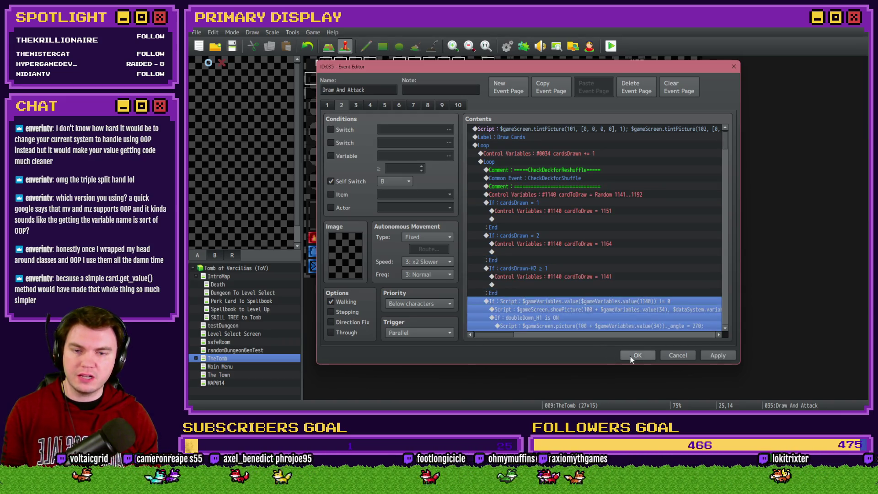
click(637, 355)
click(611, 45)
click(488, 235)
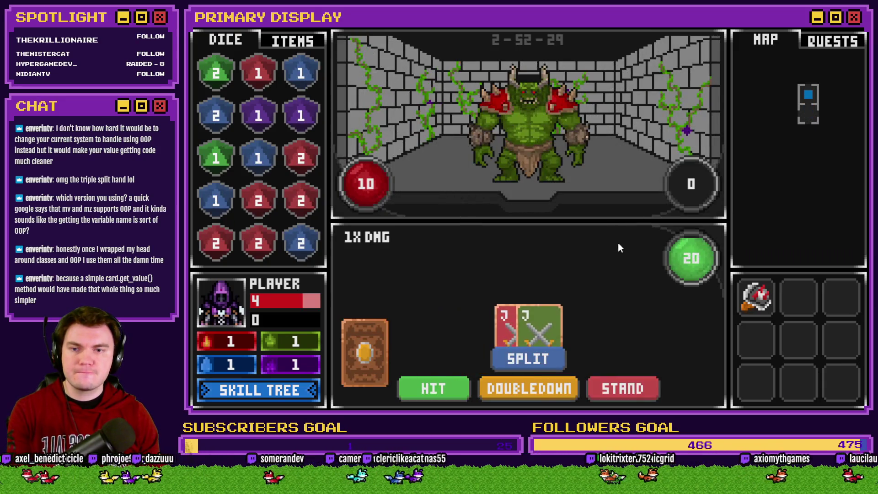
Split the jacks, play both hands to beat the orc, then reopen the Draw And Attack event
click(522, 358)
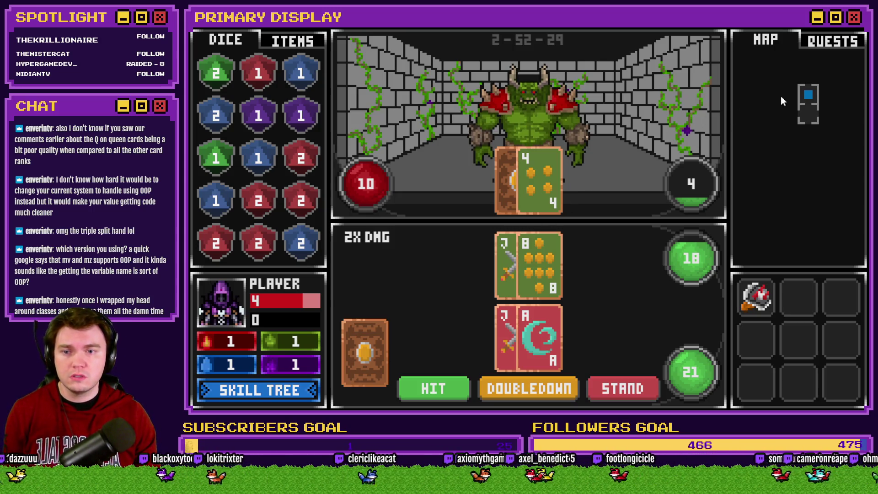
mouse_move(364, 352)
mouse_down()
mouse_move(512, 341)
mouse_move(515, 270)
mouse_move(525, 278)
mouse_up()
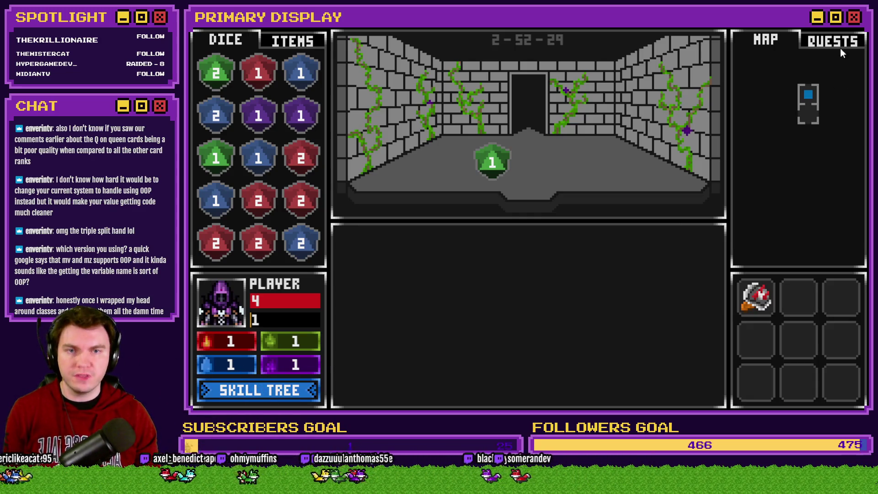
click(741, 62)
double_click(678, 271)
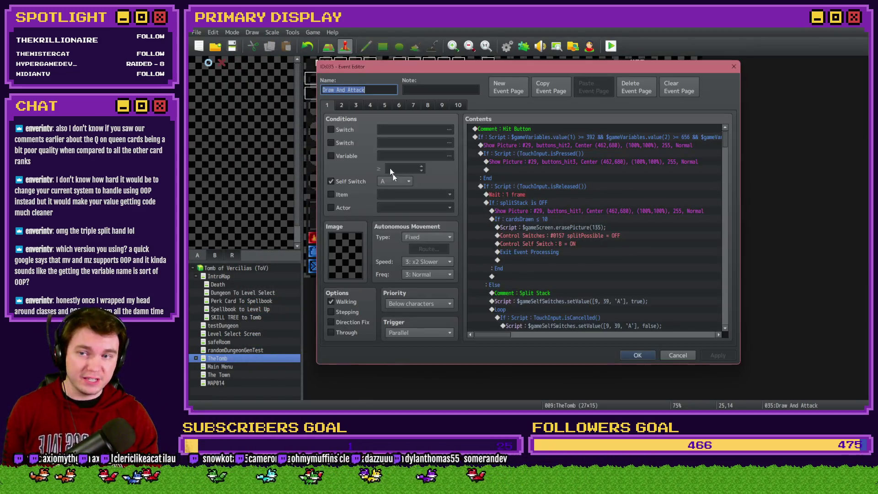
Review the Draw And Attack event's page 2 card-draw logic, then return to the pictures folder
click(344, 106)
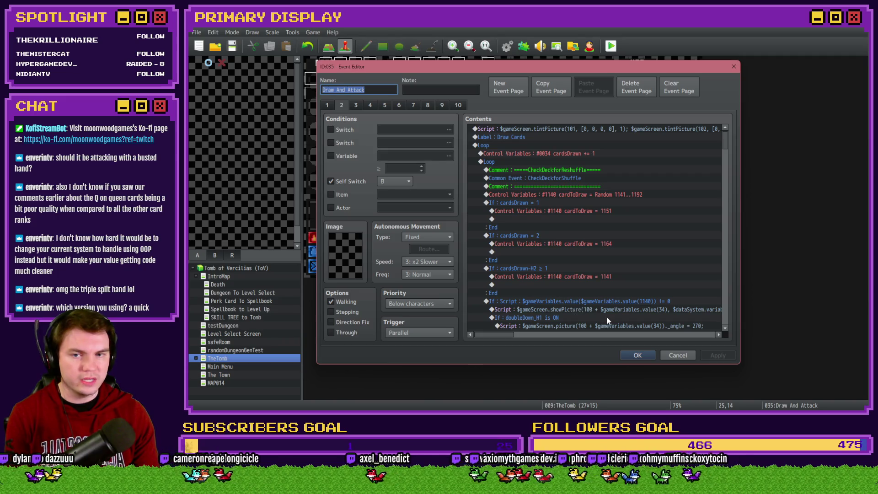
key(alt+Tab)
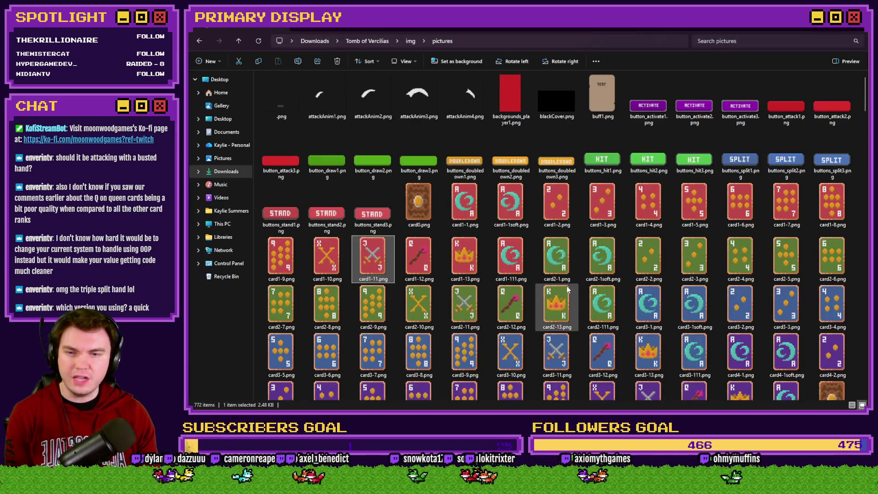
View the queen card card2-12.png zoomed in, then close it and go to Photoshop
double_click(519, 312)
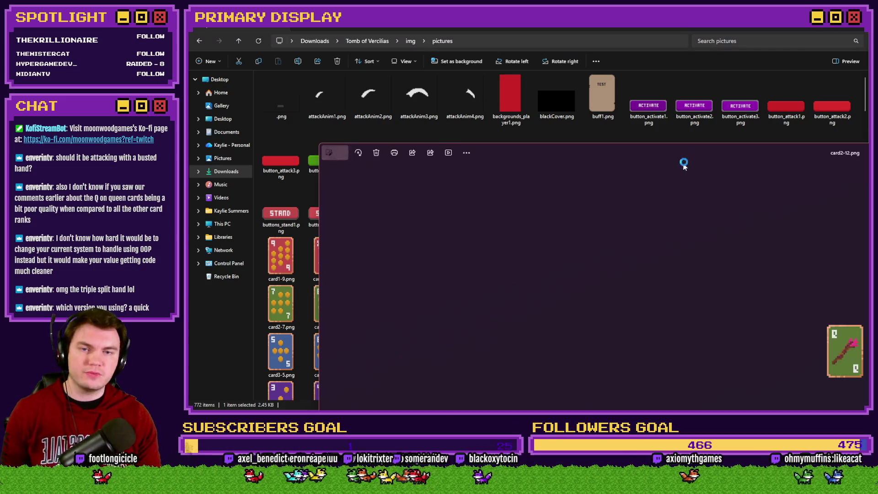
scroll(528, 205, up, 5)
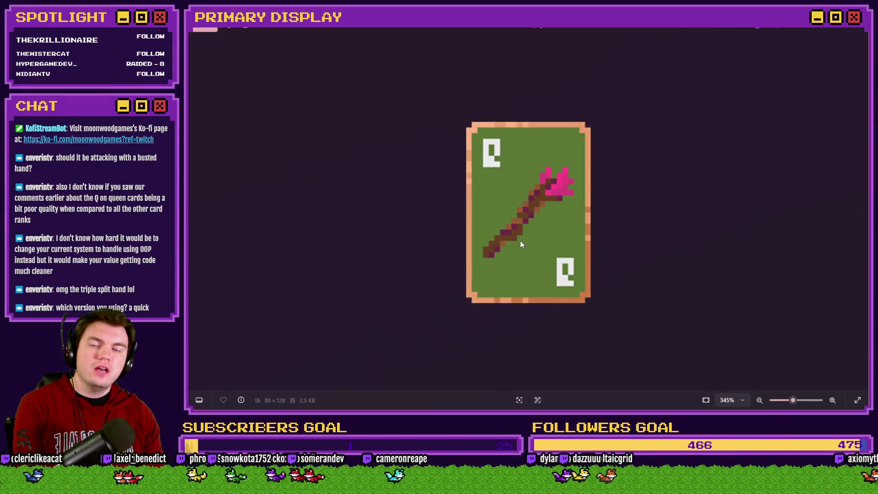
click(853, 27)
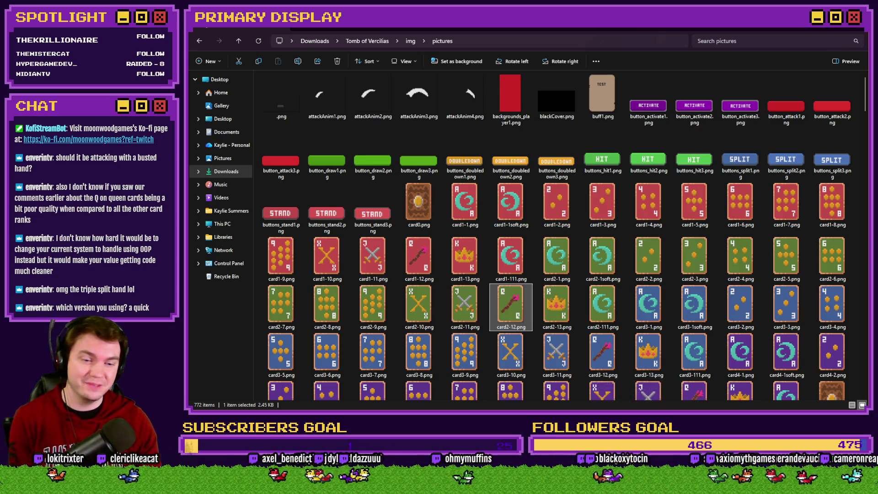
key(alt+Tab)
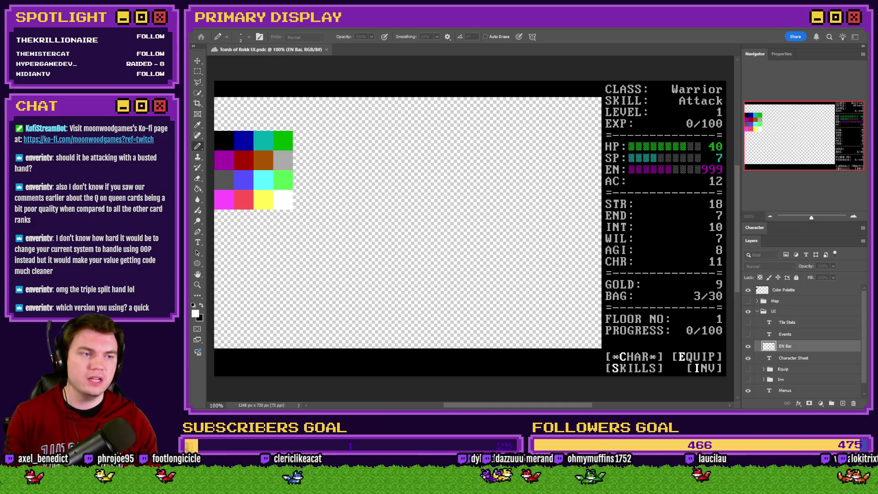
Create a new 200×100 document, fill it black with the Paint Bucket, and zoom in
key(Return)
click(197, 189)
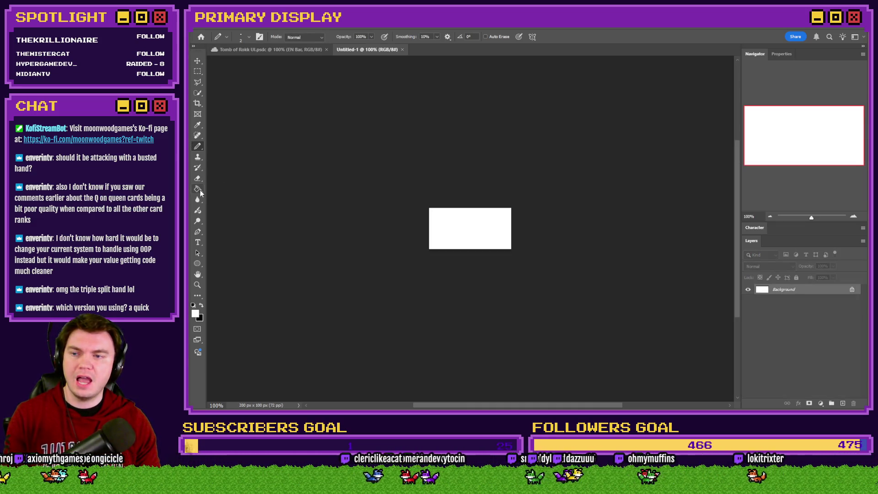
click(201, 305)
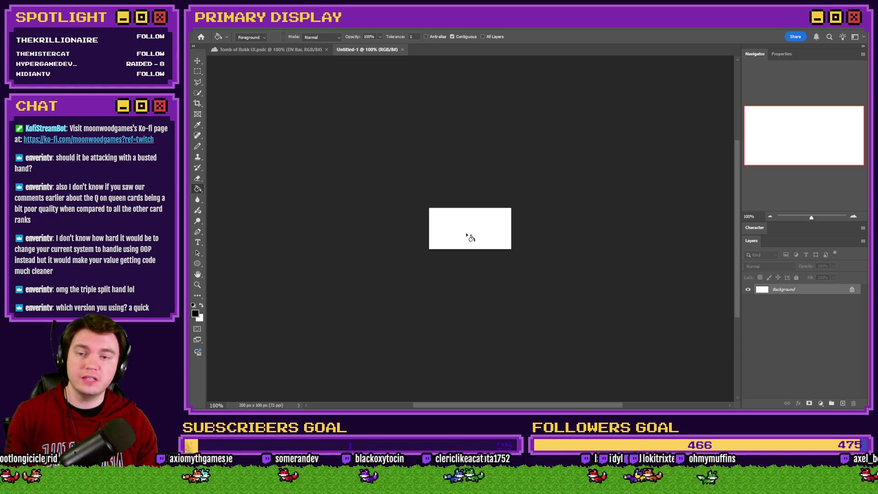
click(468, 236)
click(198, 71)
scroll(459, 261, up, 8)
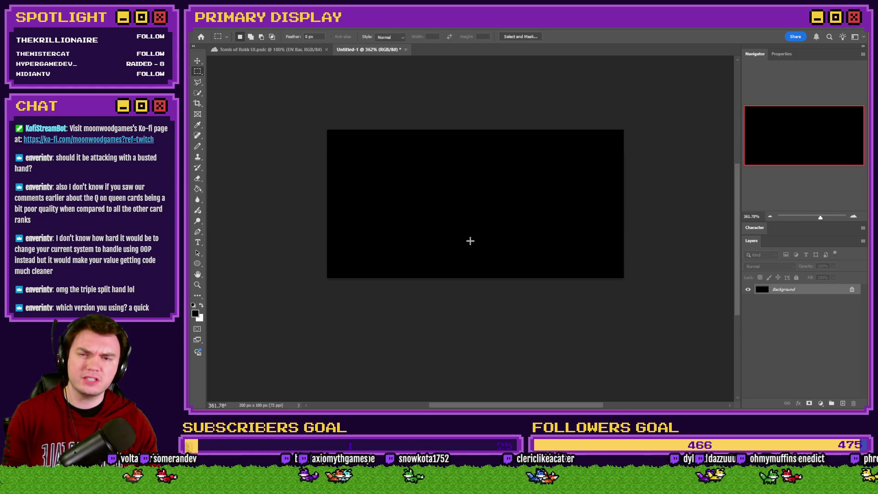
scroll(491, 221, up, 3)
Set up a white Pencil with a Hard Square 1-pixel brush on a new empty layer
key(b)
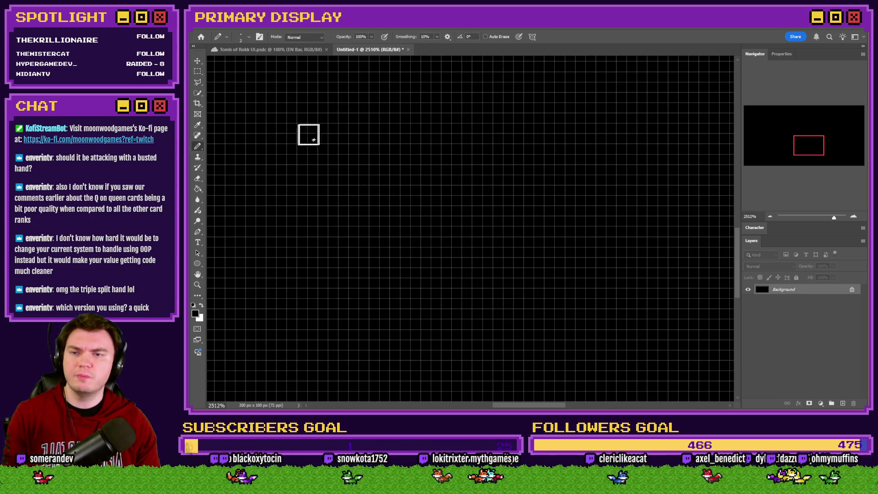
scroll(354, 255, up, 3)
click(201, 305)
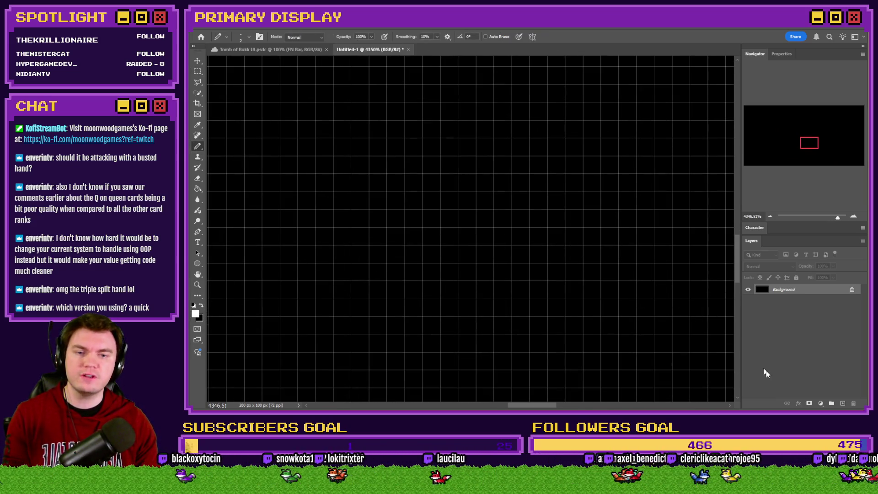
click(843, 403)
right_click(550, 246)
click(628, 358)
click(652, 51)
Draw the pixel-art letters H and A in white on the black canvas
drag(521, 147, 526, 219)
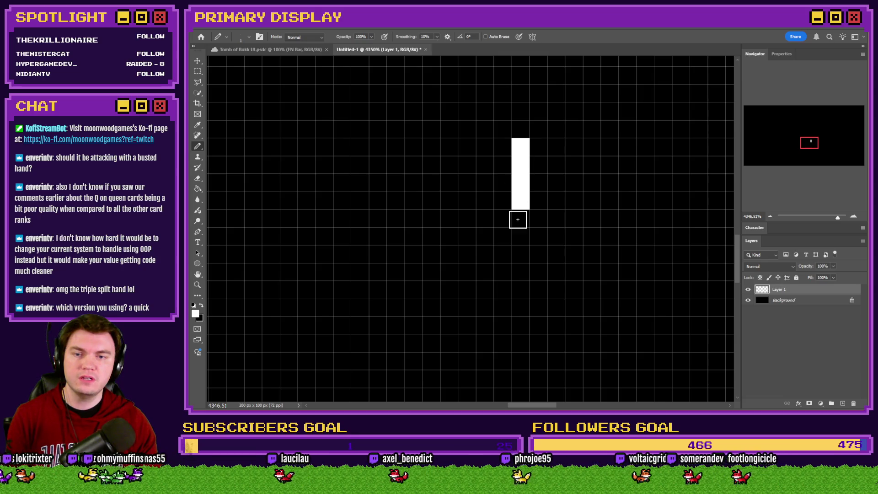
click(538, 182)
drag(553, 142, 553, 218)
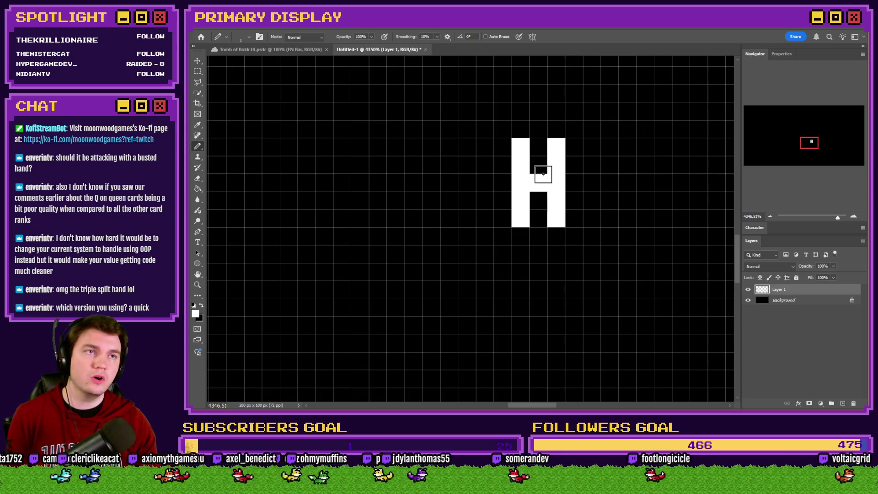
mouse_move(483, 222)
mouse_down()
mouse_move(483, 151)
mouse_move(448, 220)
mouse_up()
click(465, 189)
Draw the pixel-art R and the following letter to the right of the H
mouse_move(604, 159)
mouse_down()
mouse_move(625, 151)
mouse_move(607, 212)
mouse_move(627, 218)
mouse_move(662, 146)
mouse_move(682, 146)
mouse_move(681, 202)
mouse_up()
click(695, 212)
scroll(554, 278, right, 3)
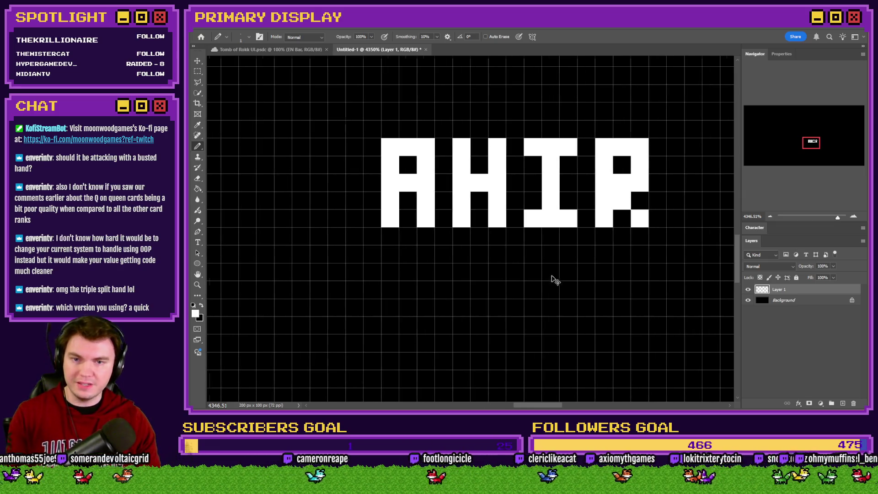
scroll(552, 273, right, 3)
mouse_move(531, 218)
mouse_down()
mouse_move(538, 153)
mouse_move(567, 221)
mouse_up()
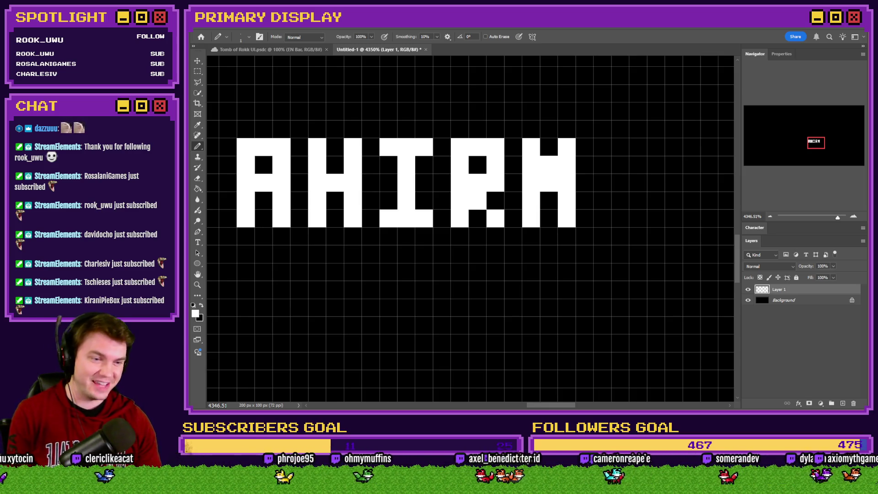
scroll(516, 201, right, 2)
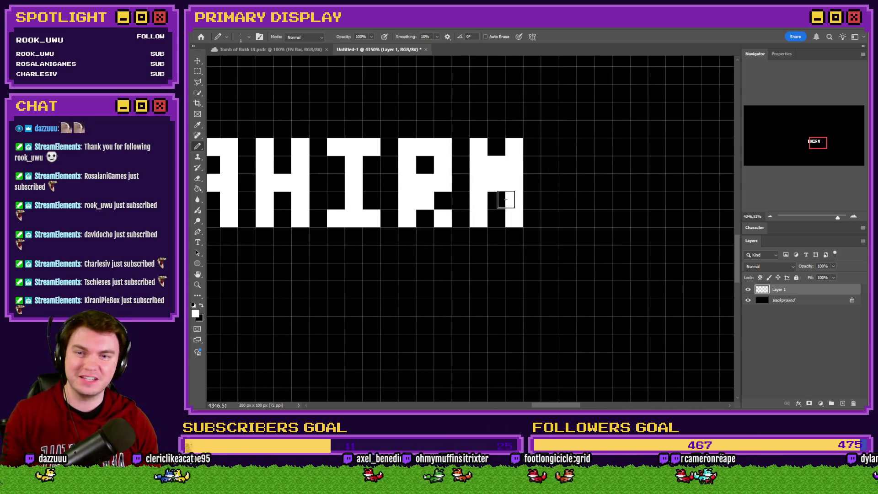
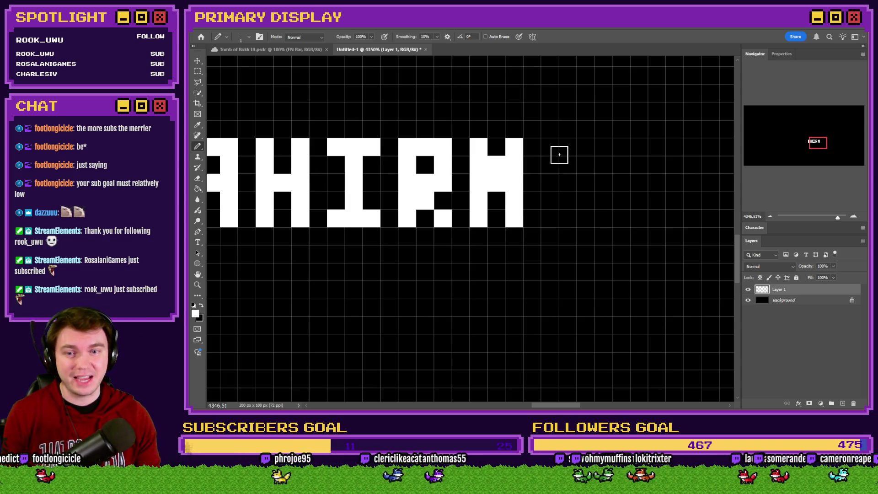
Pencil two pixel-art H letters after the existing word, redrawing one over-long column
drag(567, 146, 566, 219)
click(585, 183)
drag(604, 146, 604, 219)
drag(639, 146, 645, 219)
key(ctrl+z)
drag(640, 146, 639, 197)
click(637, 210)
click(657, 183)
drag(675, 146, 674, 220)
Add a third pixel-art H further right
scroll(624, 158, right, 2)
drag(624, 147, 625, 201)
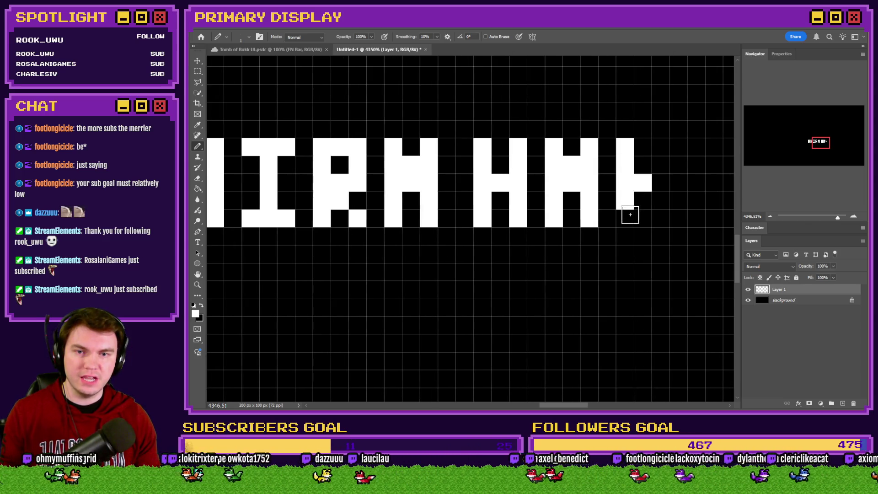
click(625, 218)
click(642, 183)
drag(660, 146, 660, 220)
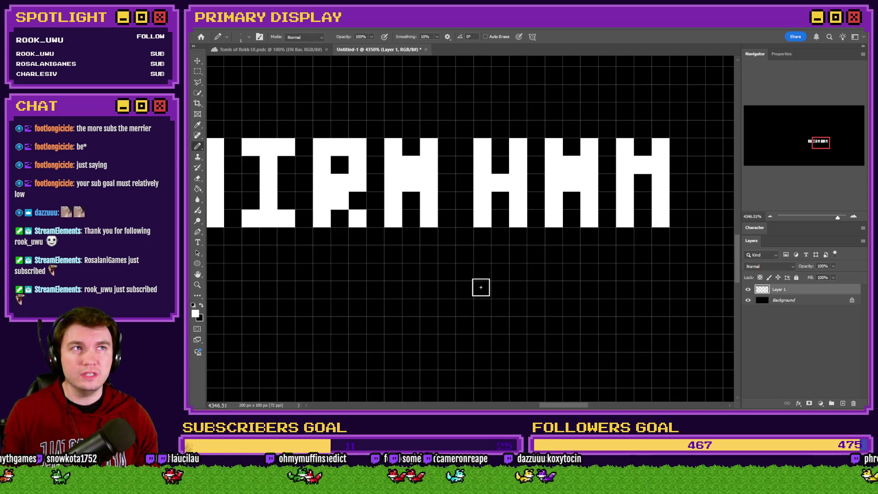
scroll(457, 264, down, 5)
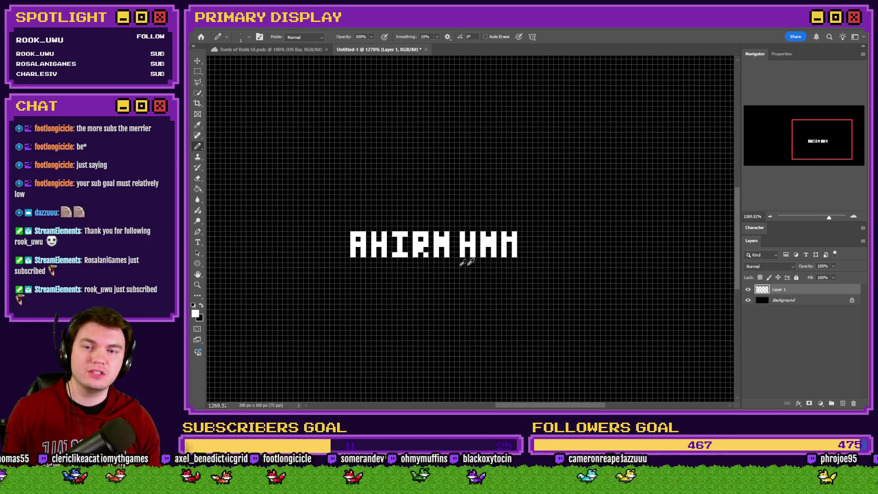
scroll(458, 263, up, 4)
Paint a fifth blocky letter with two columns and a crossbar pixel
drag(476, 183, 476, 239)
click(486, 212)
mouse_move(501, 197)
mouse_down()
mouse_move(501, 185)
mouse_move(501, 242)
mouse_up()
scroll(530, 252, down, 4)
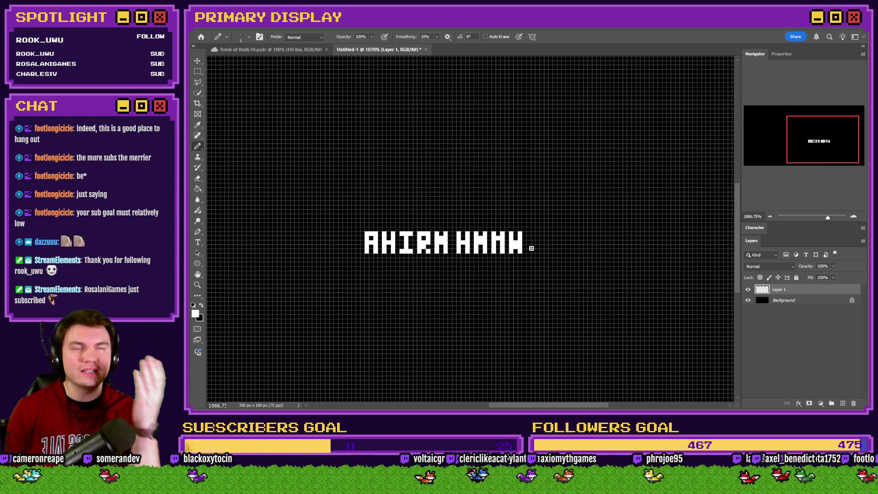
scroll(487, 184, down, 2)
scroll(487, 184, up, 5)
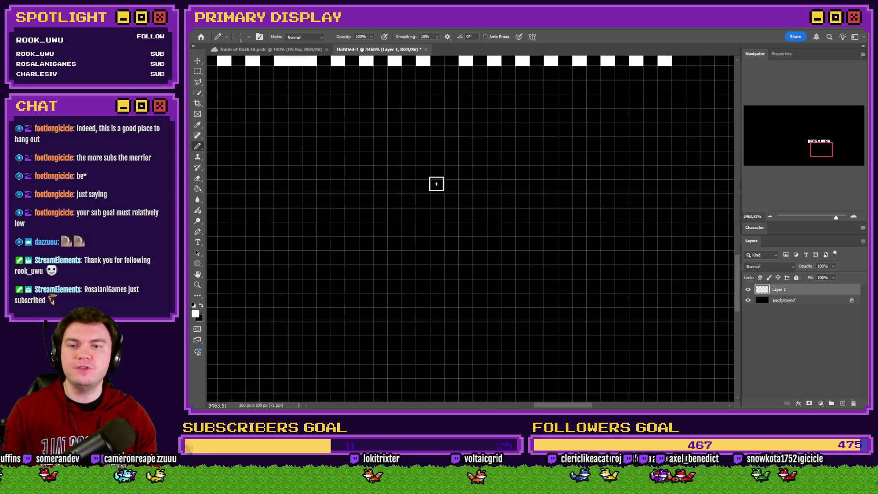
Pencil the pixel word HELLO below the first line, undoing one stray stroke
mouse_move(435, 145)
mouse_down()
mouse_move(436, 194)
mouse_move(465, 161)
mouse_move(466, 201)
mouse_up()
mouse_move(494, 144)
mouse_down()
mouse_move(519, 146)
mouse_move(494, 196)
mouse_move(525, 201)
mouse_move(514, 175)
mouse_up()
mouse_move(551, 142)
mouse_down()
mouse_move(553, 196)
mouse_move(585, 201)
mouse_up()
mouse_move(594, 143)
mouse_down()
mouse_move(619, 202)
mouse_move(638, 204)
mouse_up()
key(ctrl+z)
mouse_move(661, 143)
mouse_down()
mouse_move(670, 198)
mouse_move(693, 154)
mouse_move(681, 146)
mouse_up()
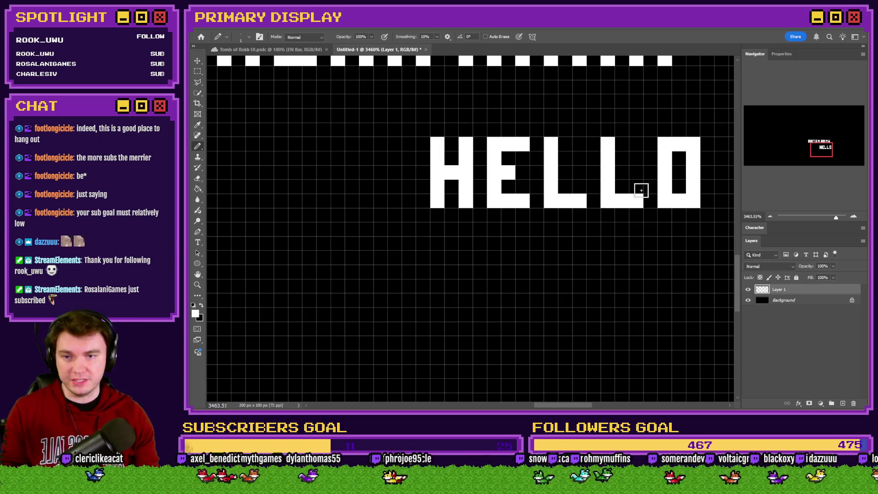
Pencil the pixel word WELL on the line beneath HELLO
mouse_move(438, 246)
mouse_down()
mouse_move(434, 298)
mouse_move(450, 276)
mouse_move(452, 285)
mouse_up()
drag(466, 244, 466, 302)
mouse_move(504, 248)
mouse_down()
mouse_move(492, 266)
mouse_move(520, 296)
mouse_up()
click(521, 247)
click(506, 270)
mouse_move(551, 258)
mouse_down()
mouse_move(548, 246)
mouse_move(553, 290)
mouse_move(577, 297)
mouse_up()
mouse_move(606, 242)
mouse_down()
mouse_move(614, 298)
mouse_move(646, 303)
mouse_move(611, 298)
mouse_move(608, 240)
mouse_up()
key(ctrl+z)
Zoom out, hide the pixel grid with Ctrl+H, and switch to RPG Maker
scroll(519, 258, down, 5)
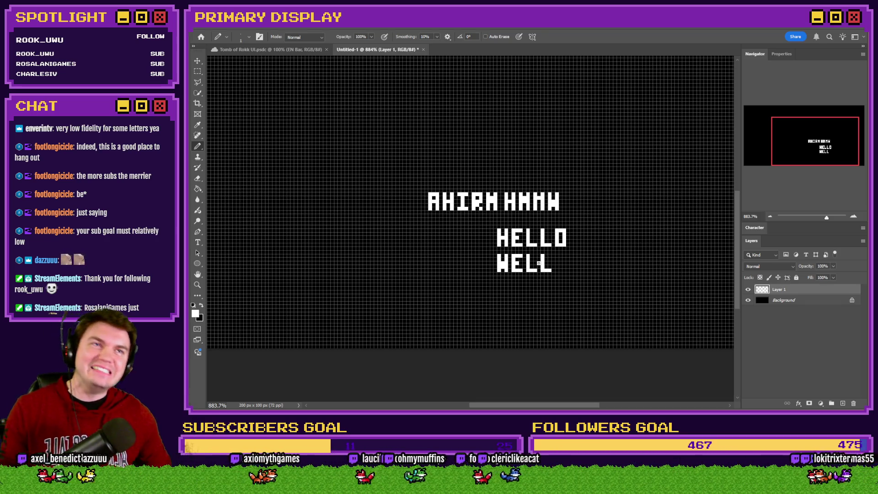
scroll(539, 263, down, 2)
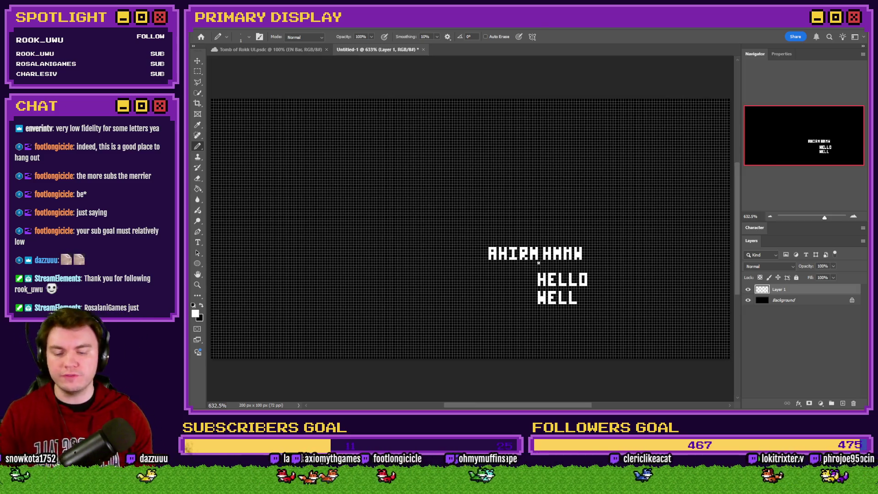
key(ctrl+h)
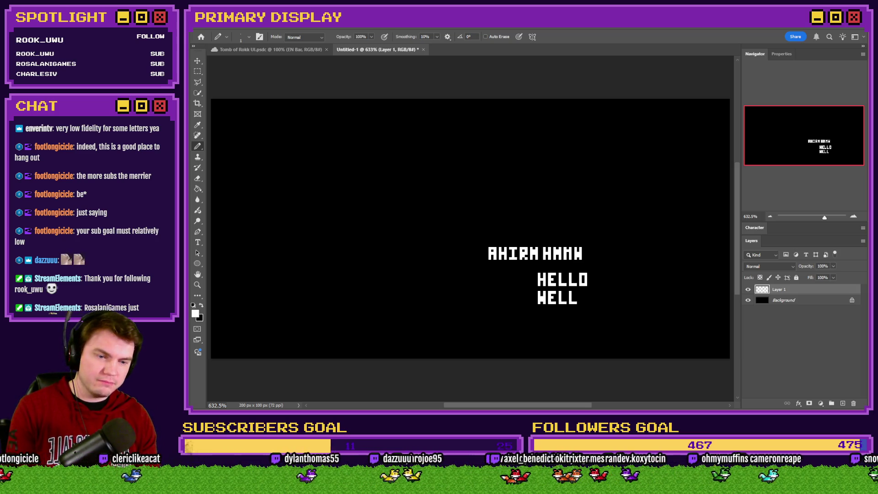
key(alt+Tab)
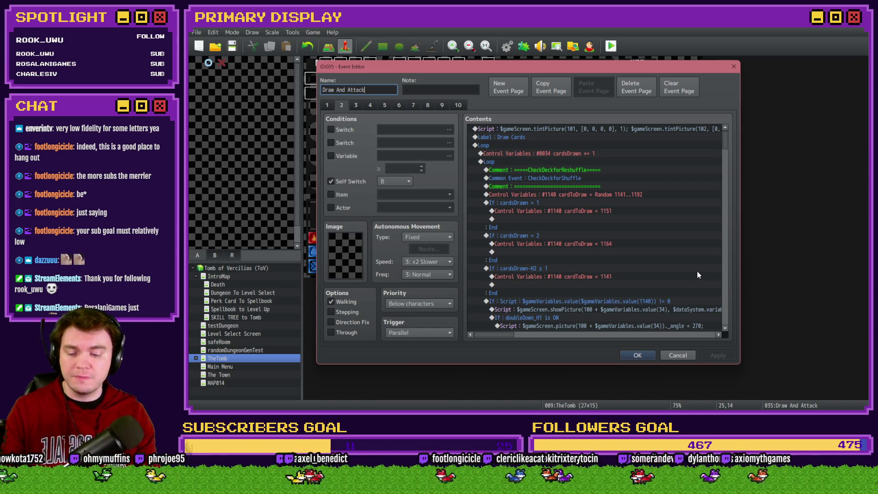
Leave the Draw And Attack event editor and return to the Photoshop canvas
key(alt+Tab)
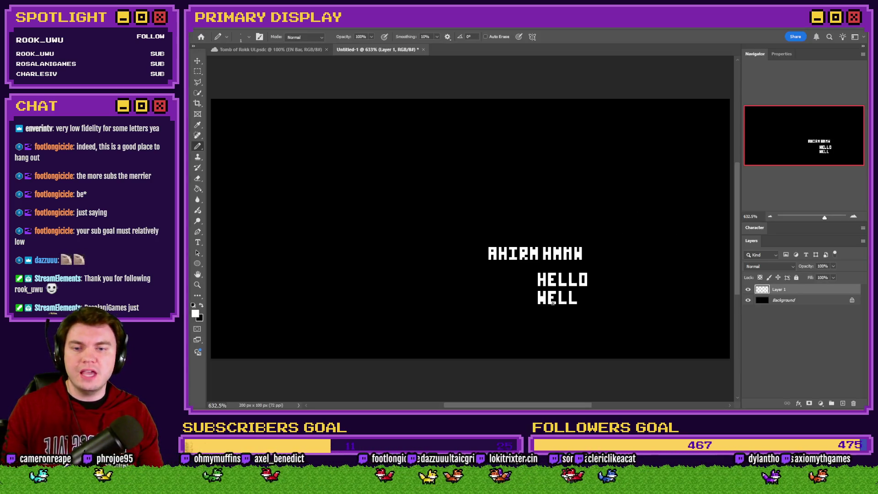
Pencil a blocky pixel W to the right of WELL
scroll(633, 309, up, 10)
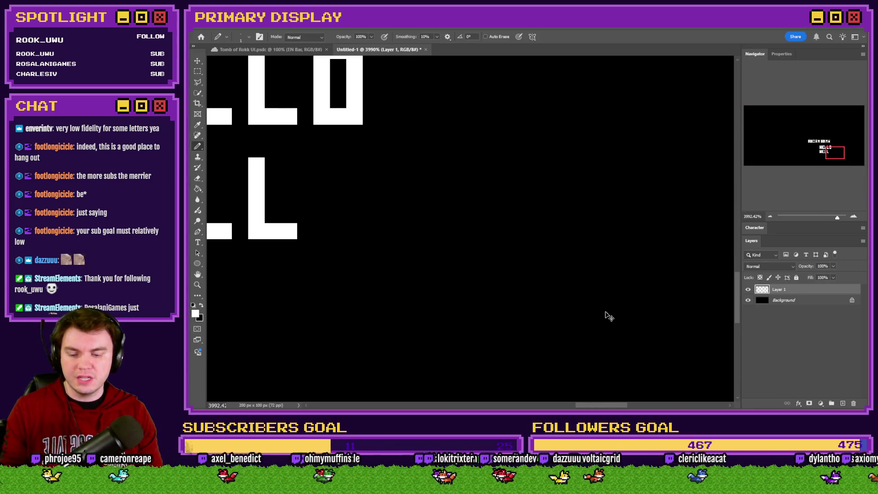
drag(520, 165, 520, 229)
click(534, 215)
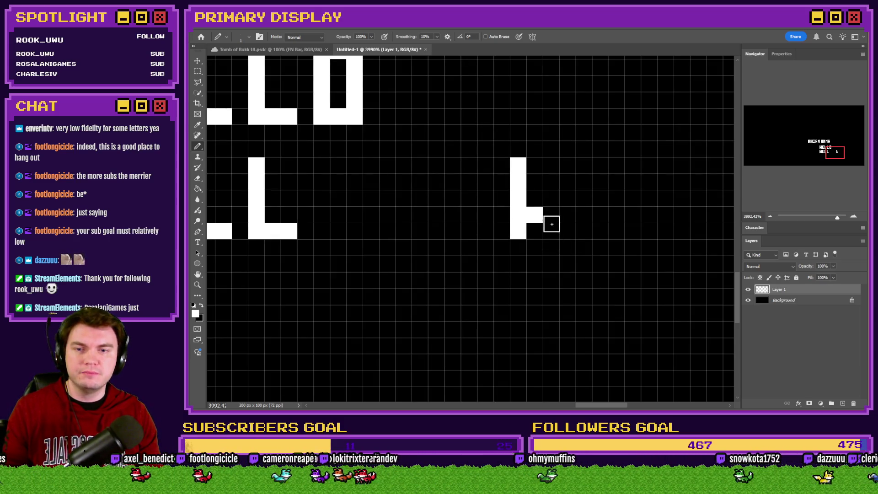
key(ctrl+z)
click(534, 231)
click(551, 215)
click(567, 231)
drag(584, 231, 583, 164)
scroll(491, 195, down, 5)
scroll(507, 204, up, 5)
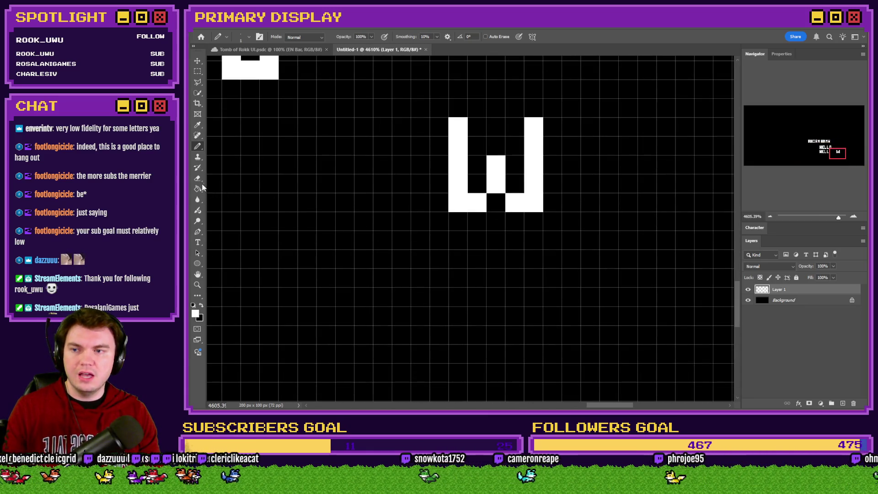
Set the Eraser to Pencil mode, 100% opacity and 1 px size
click(198, 178)
right_click(486, 210)
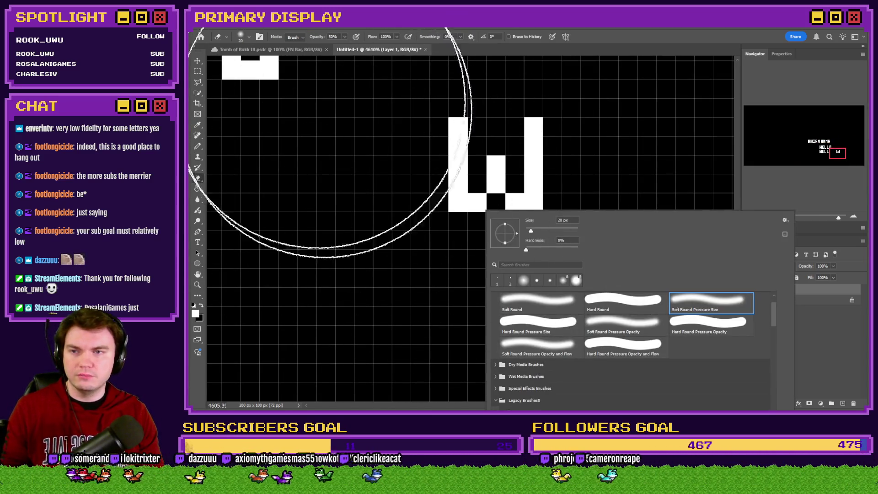
click(295, 36)
click(292, 51)
click(341, 346)
key(ctrl+z)
key(0)
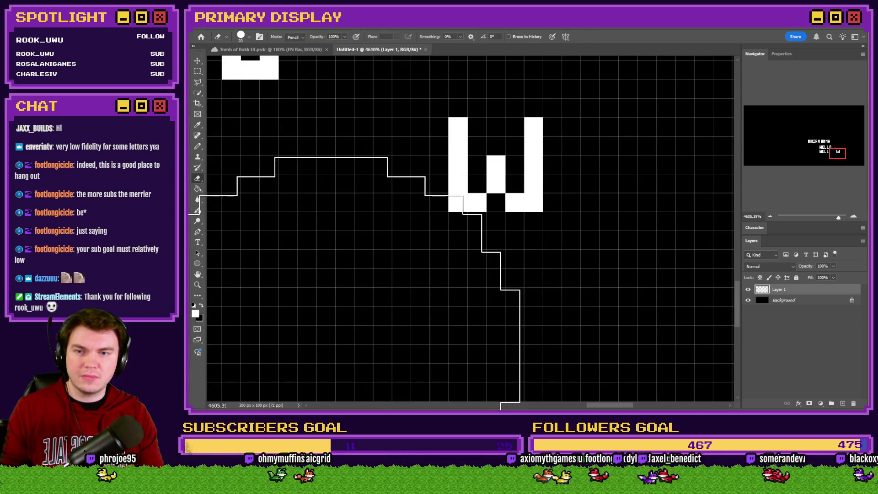
right_click(604, 290)
text(1)
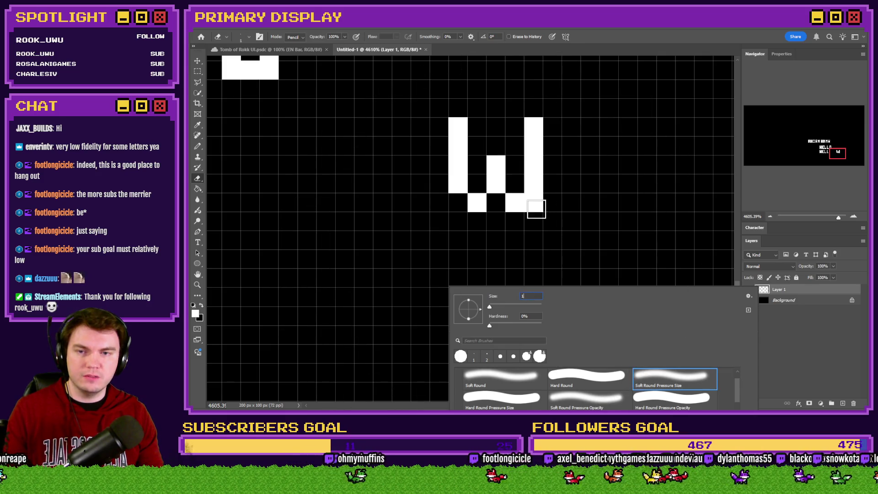
key(Return)
scroll(256, 206, down, 3)
Pencil a blocky N with diagonal pixels right after the W
key(b)
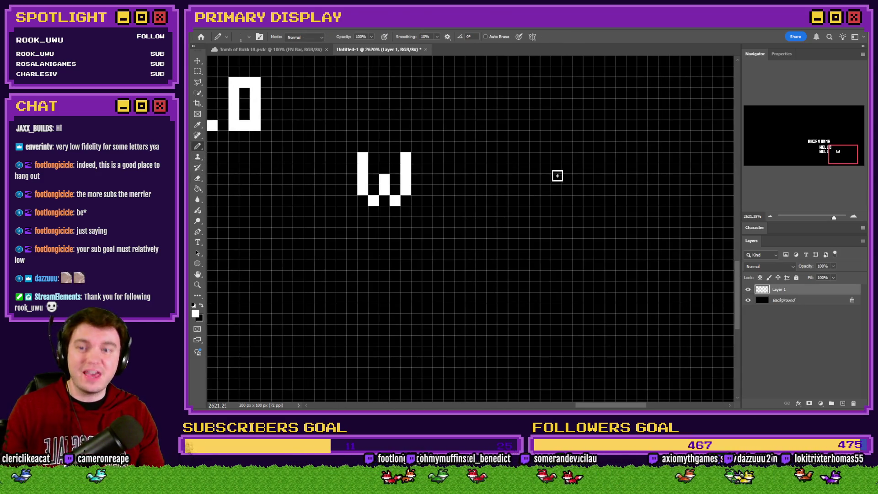
scroll(424, 198, up, 3)
click(430, 123)
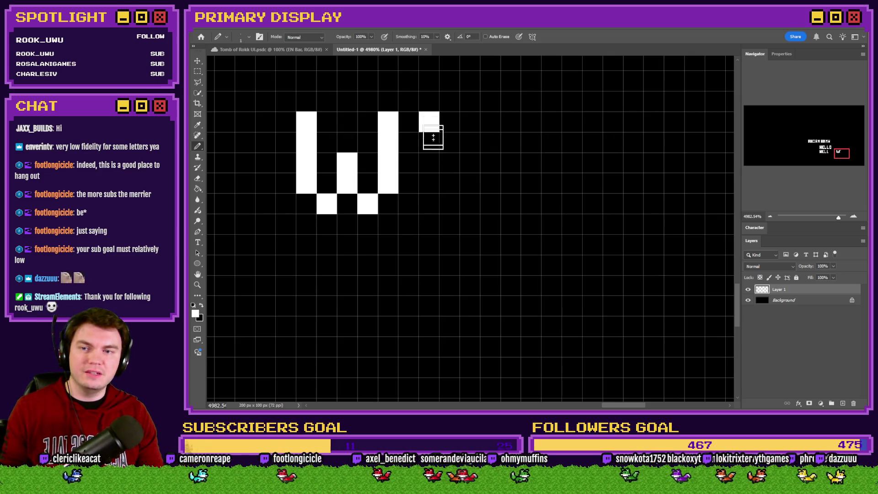
drag(433, 134, 428, 203)
click(449, 121)
click(470, 142)
click(490, 150)
drag(510, 124, 509, 204)
scroll(506, 203, down, 5)
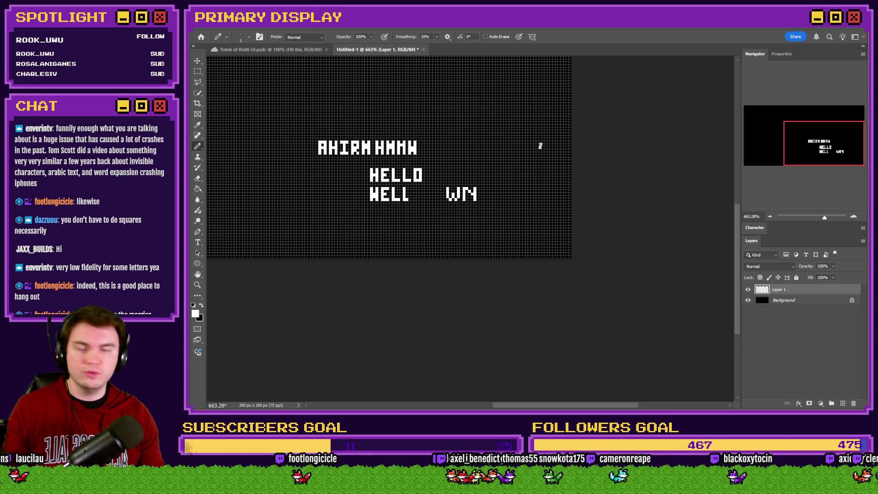
scroll(476, 198, up, 5)
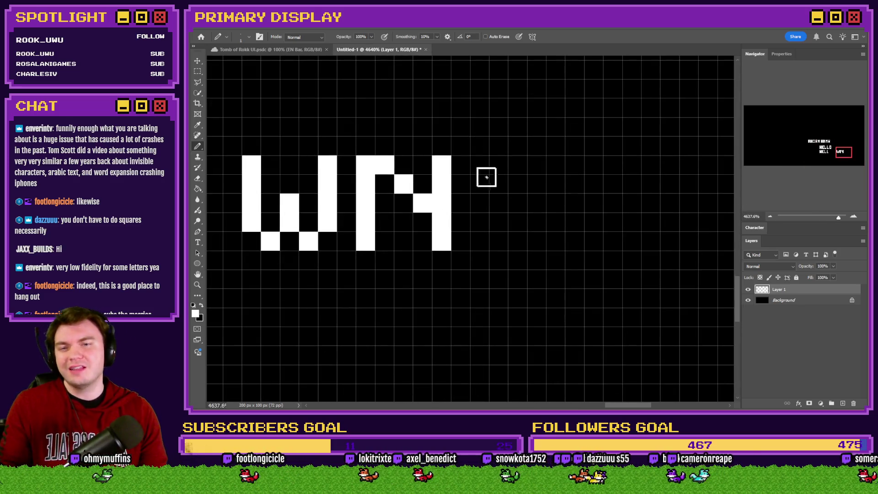
Add blocky O, A and I letters to spell WNOAI, then fit the canvas with Ctrl+0
mouse_move(480, 183)
mouse_down()
mouse_move(480, 226)
mouse_move(517, 241)
mouse_up()
mouse_move(497, 166)
mouse_down()
mouse_move(537, 164)
mouse_move(549, 182)
mouse_move(539, 235)
mouse_up()
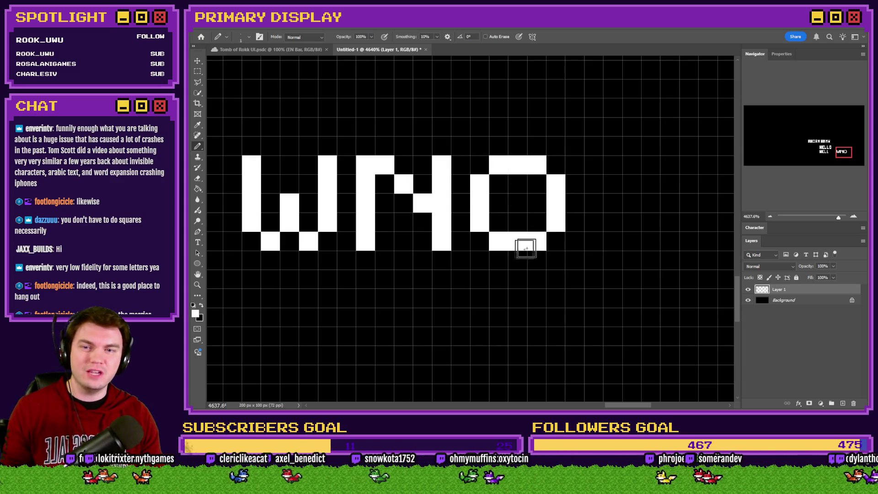
mouse_move(595, 245)
mouse_down()
mouse_move(594, 195)
mouse_move(610, 173)
mouse_move(661, 182)
mouse_move(662, 241)
mouse_up()
drag(654, 210, 594, 208)
key(ctrl+z)
scroll(539, 238, down, 5)
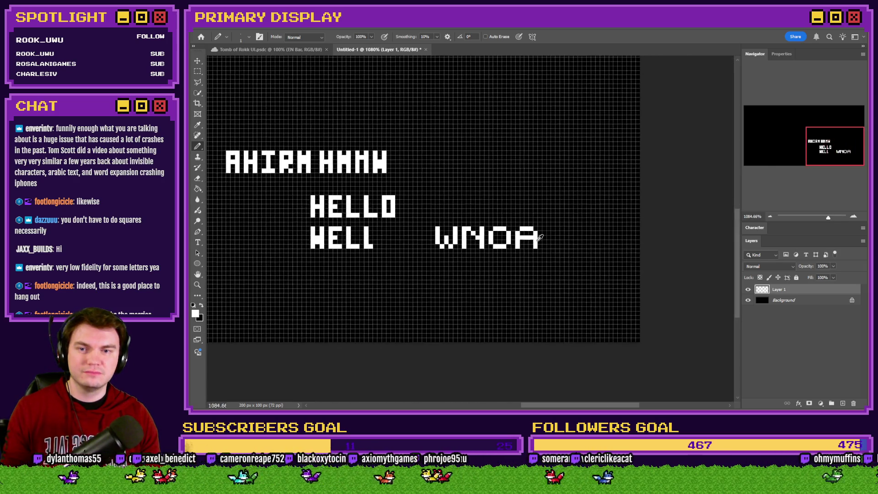
scroll(539, 237, down, 3)
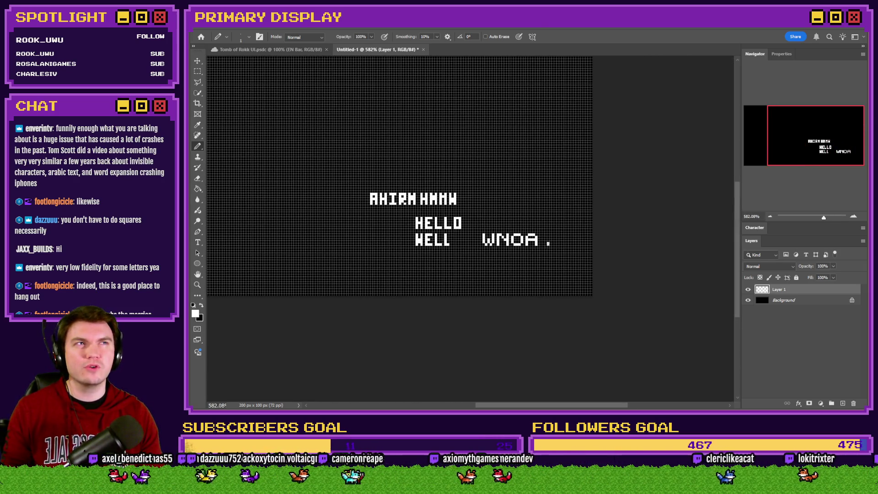
scroll(547, 242, up, 8)
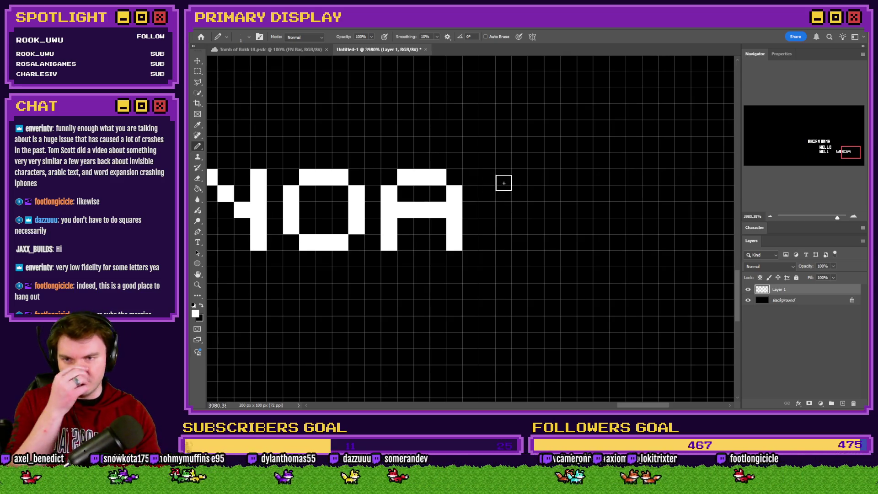
mouse_move(487, 177)
mouse_down()
mouse_move(556, 180)
mouse_move(500, 242)
mouse_move(554, 243)
mouse_up()
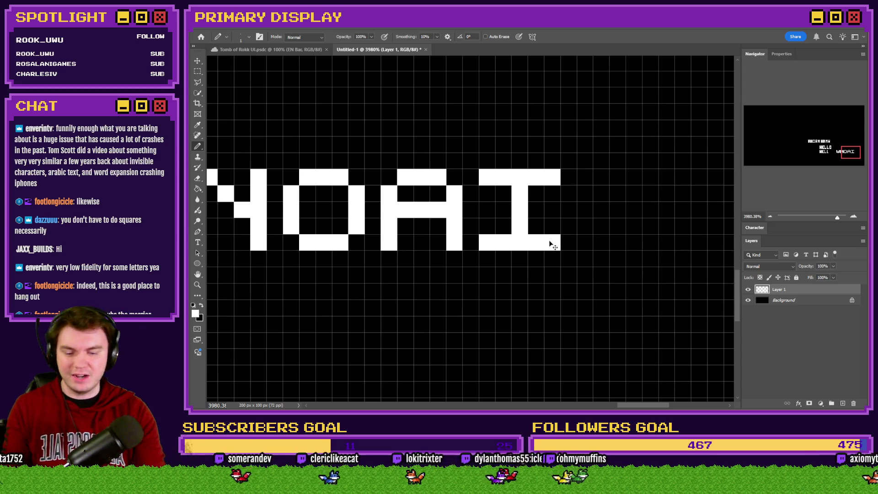
key(ctrl+0)
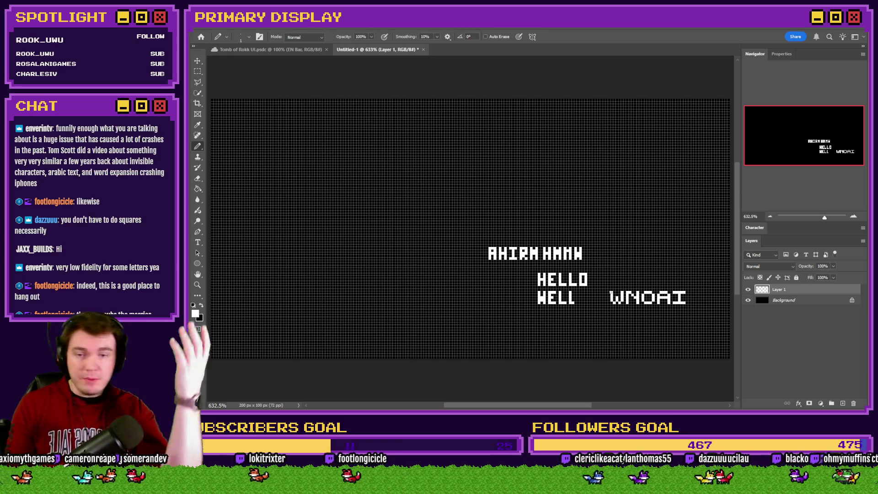
Draw a blocky Q above WNOAI, trimming and filling its pixels, then switch to File Explorer
scroll(683, 275, up, 5)
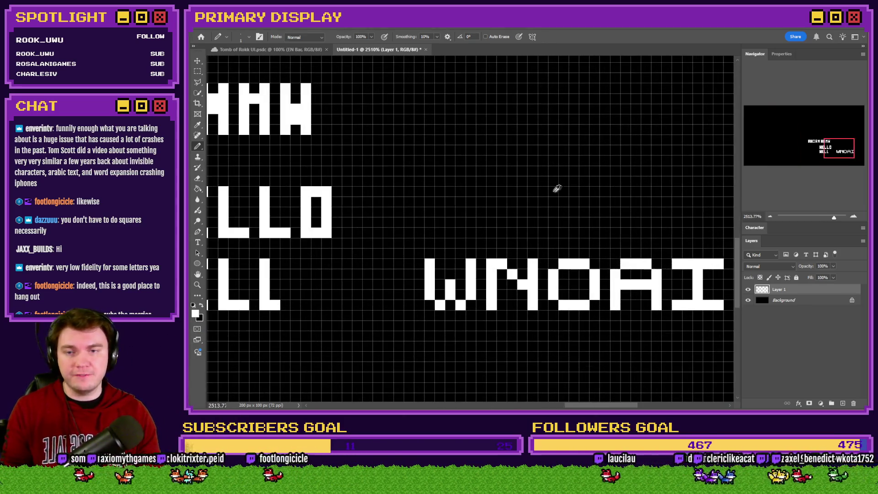
scroll(472, 157, up, 2)
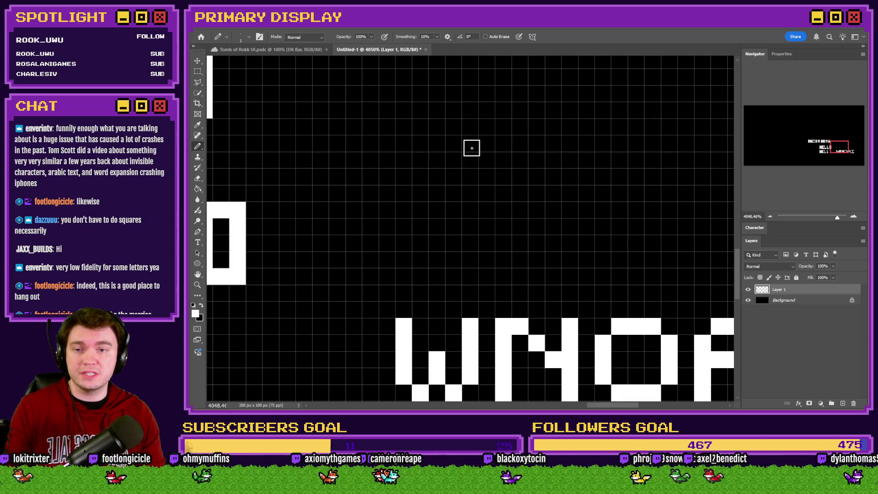
mouse_move(487, 142)
mouse_down()
mouse_move(471, 144)
mouse_move(468, 198)
mouse_move(498, 205)
mouse_move(502, 143)
mouse_up()
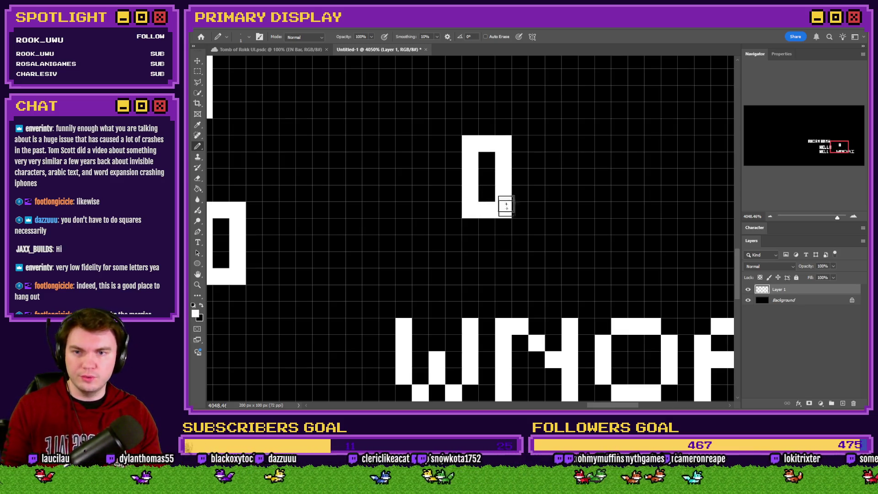
click(197, 179)
drag(502, 209, 503, 189)
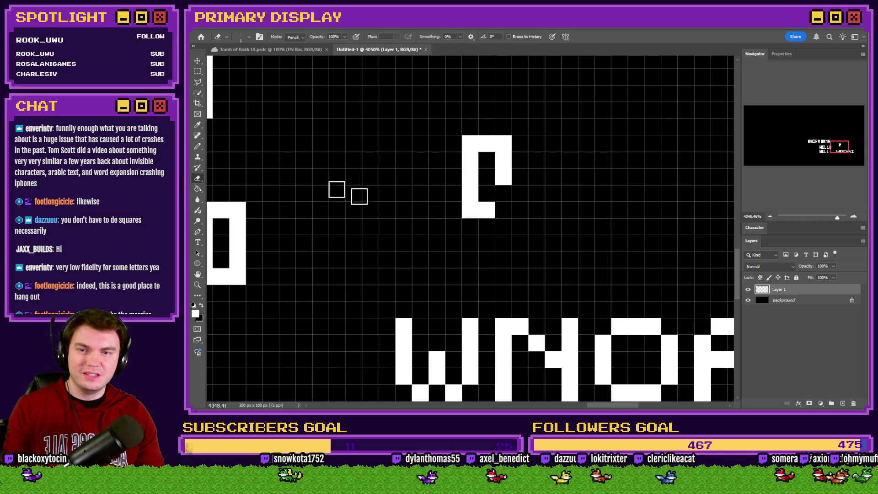
click(198, 147)
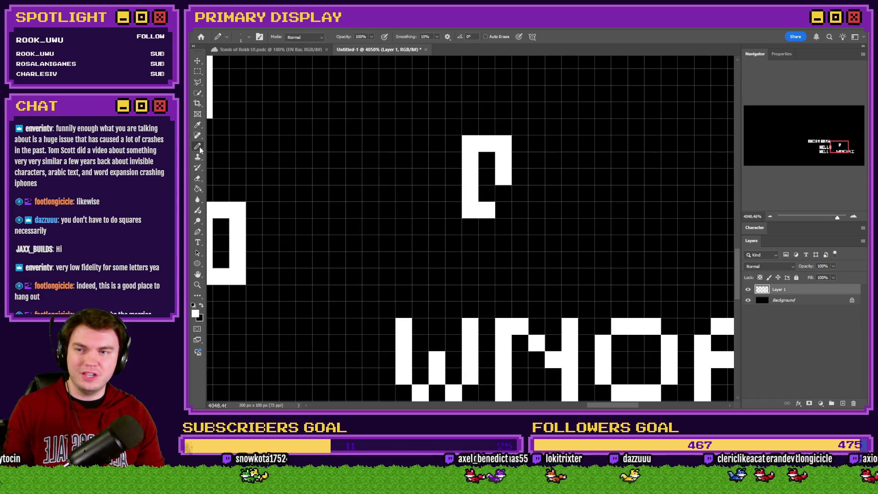
click(486, 193)
click(502, 208)
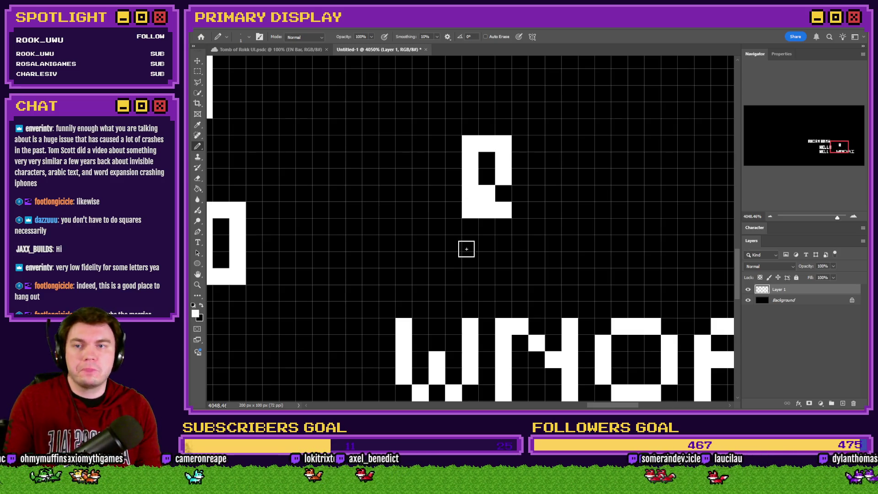
key(alt+Tab)
key(alt+Tab)
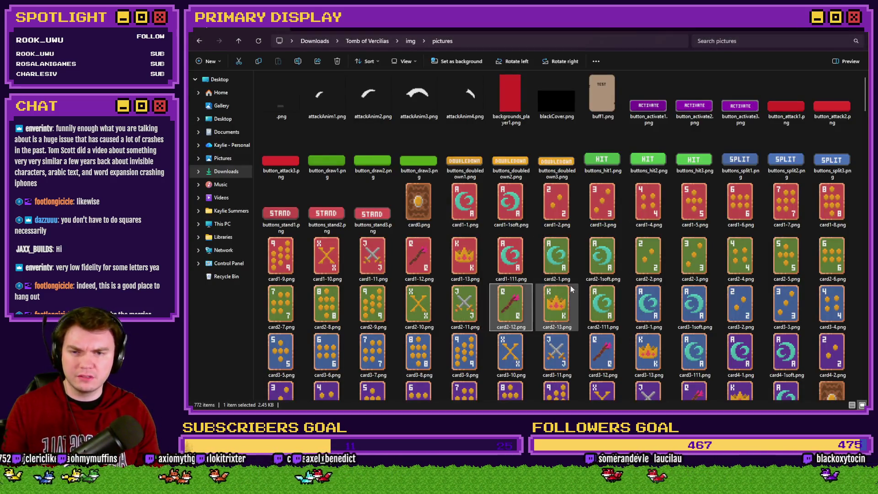
View the green wand card PNG zoomed in to study its Q lettering, then return to Photoshop
key(Return)
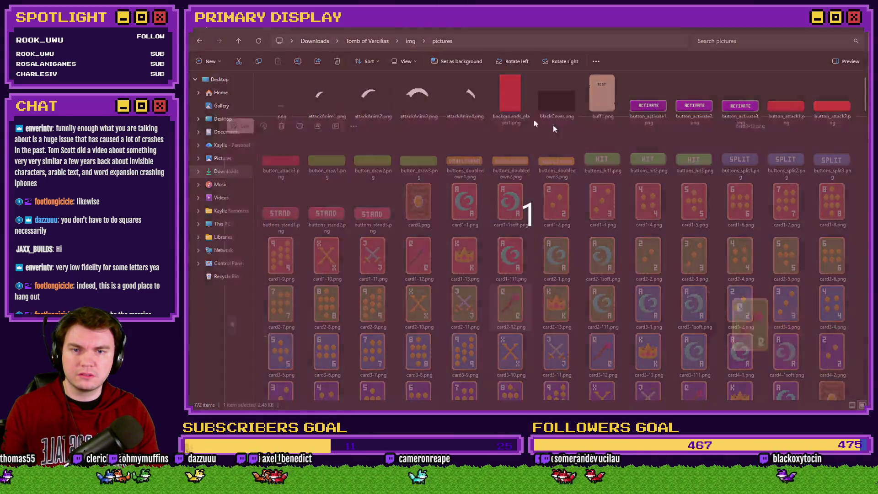
scroll(512, 212, up, 3)
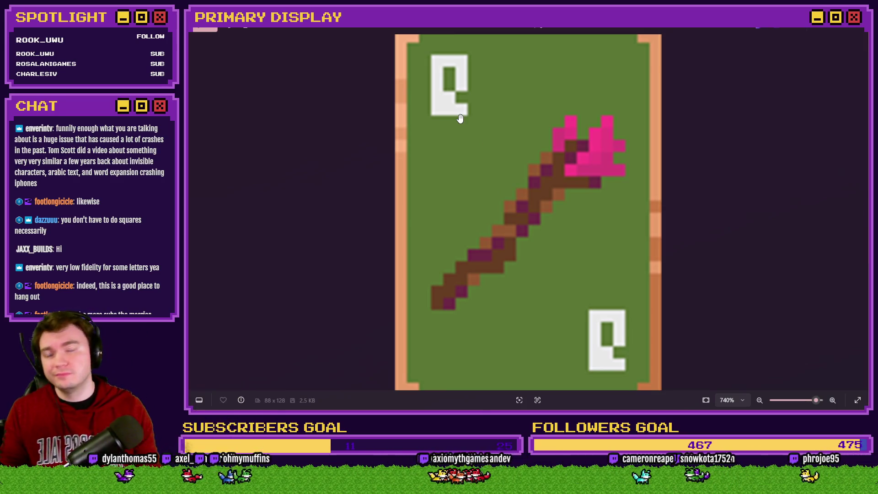
key(alt+Tab)
key(alt+Tab)
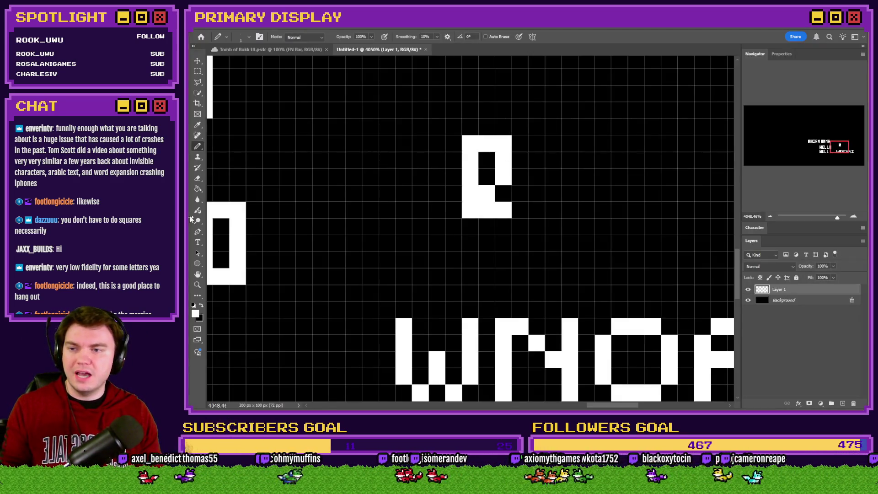
Erase the Q's top corners and bottom pixels to match the card, then switch to RPG Maker
click(470, 144)
click(503, 143)
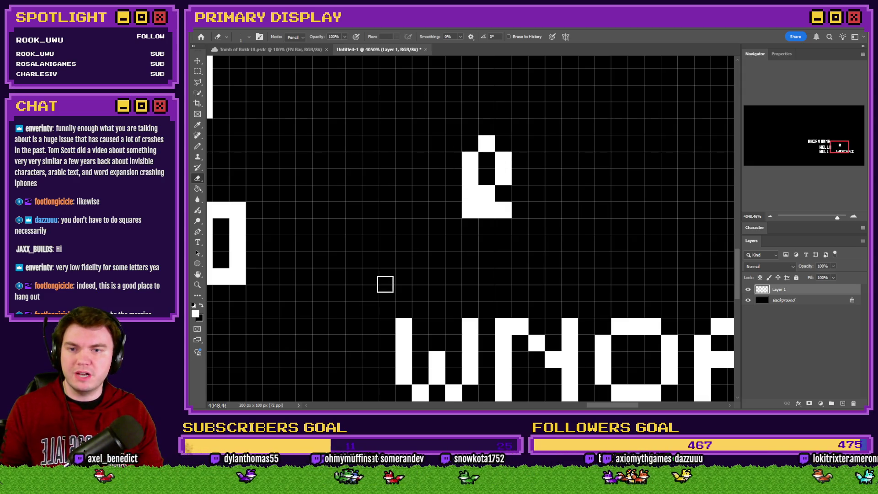
click(470, 193)
key(ctrl+z)
click(470, 209)
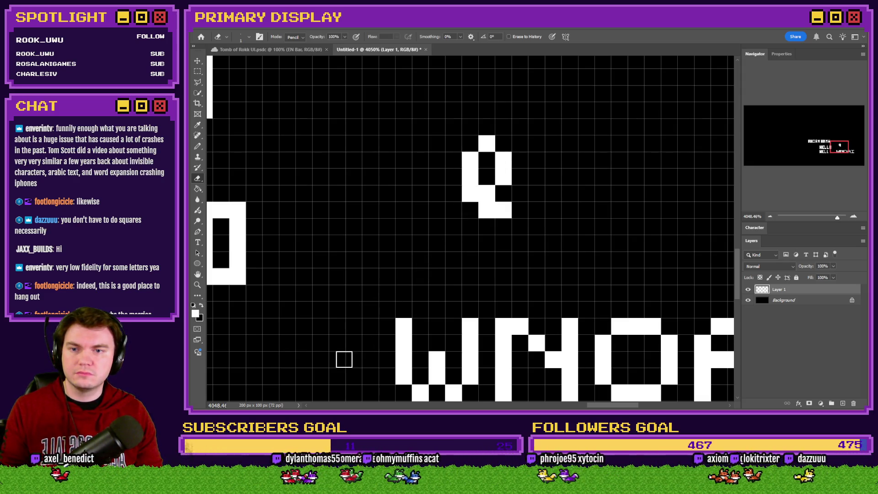
key(ctrl+z)
click(485, 209)
click(470, 193)
key(ctrl+z)
key(ctrl+z)
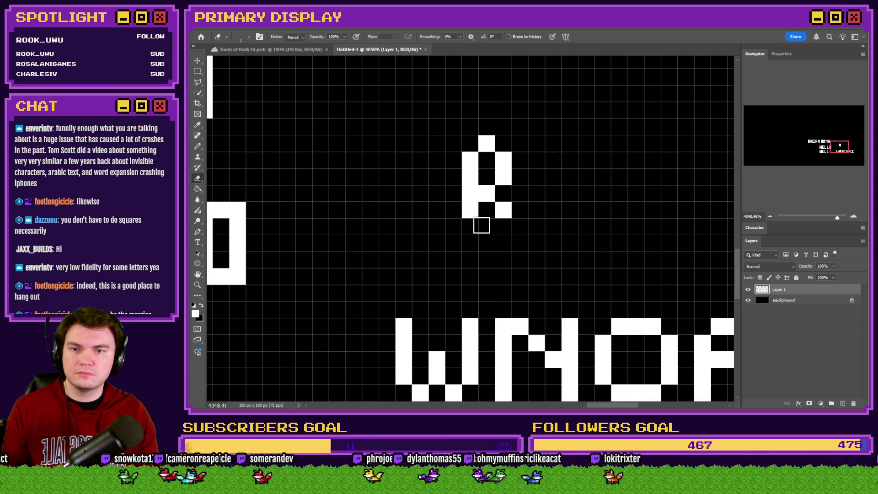
click(474, 212)
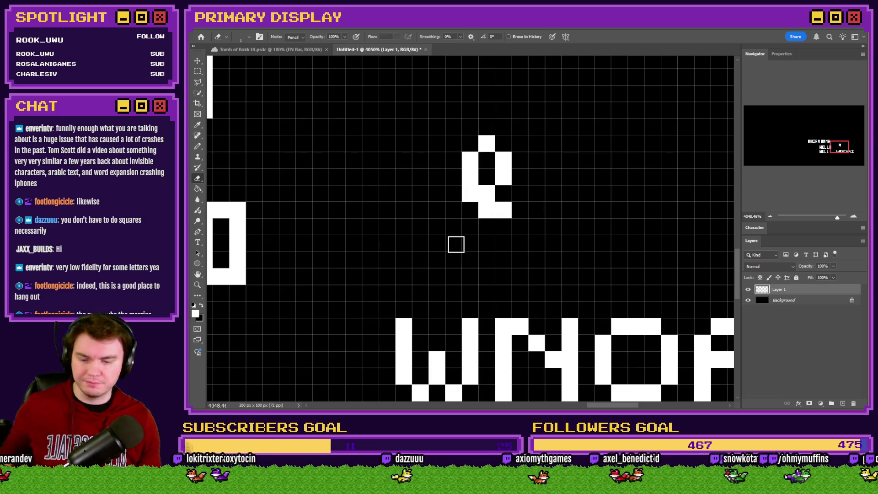
key(alt+Tab)
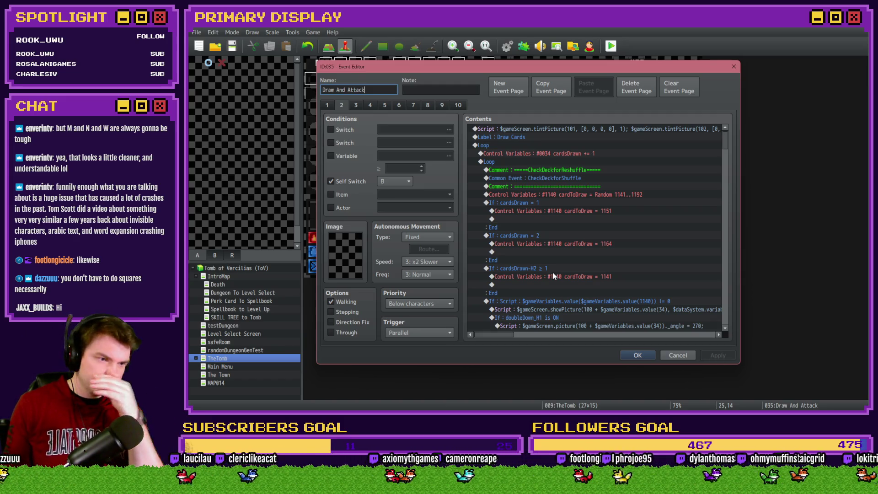
Move the cardsDrawn-H2 check above the random draw, relocate page 3's cardToDraw = 1154 line, and save
click(554, 271)
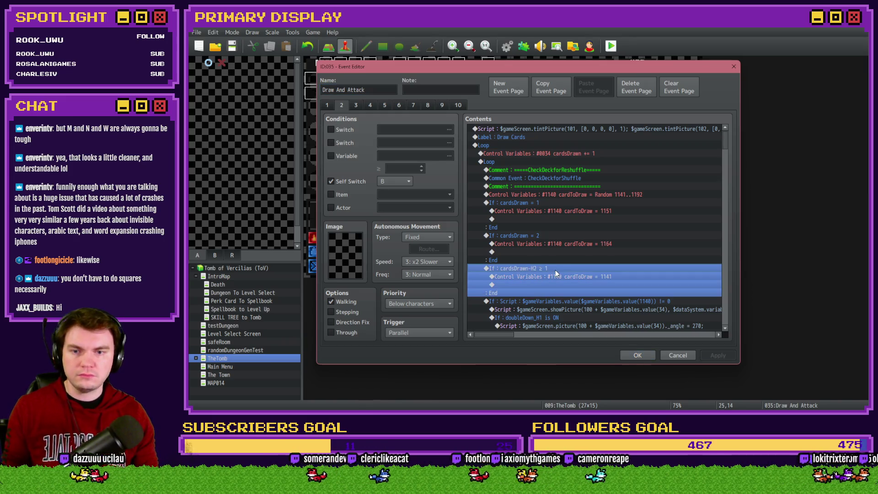
drag(555, 268, 581, 196)
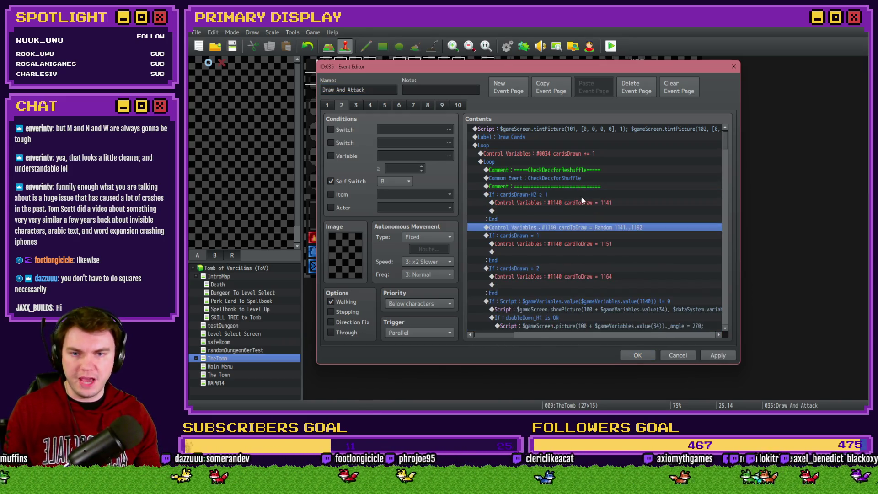
click(356, 105)
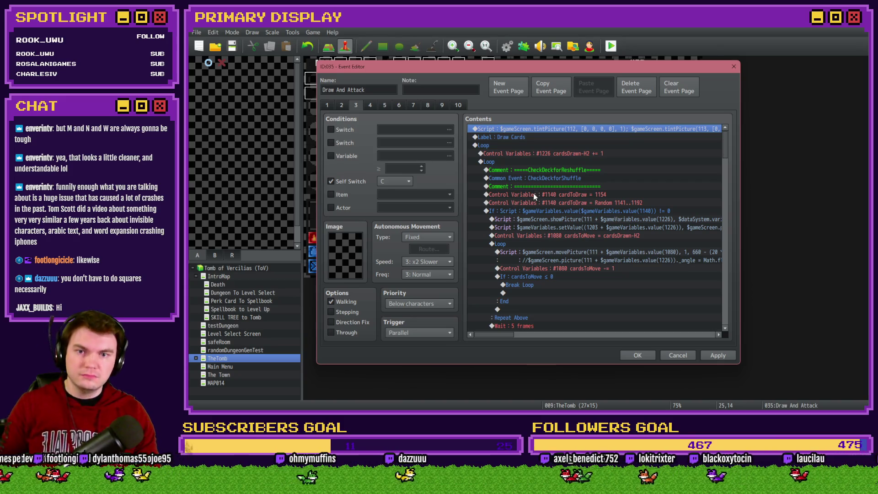
click(533, 194)
key(Delete)
click(541, 204)
key(ctrl+v)
double_click(545, 205)
click(585, 171)
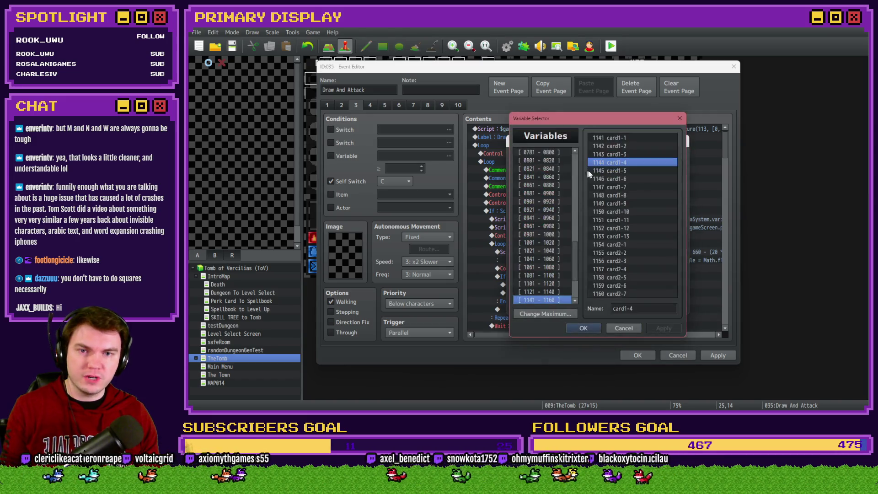
double_click(619, 245)
click(632, 350)
click(633, 352)
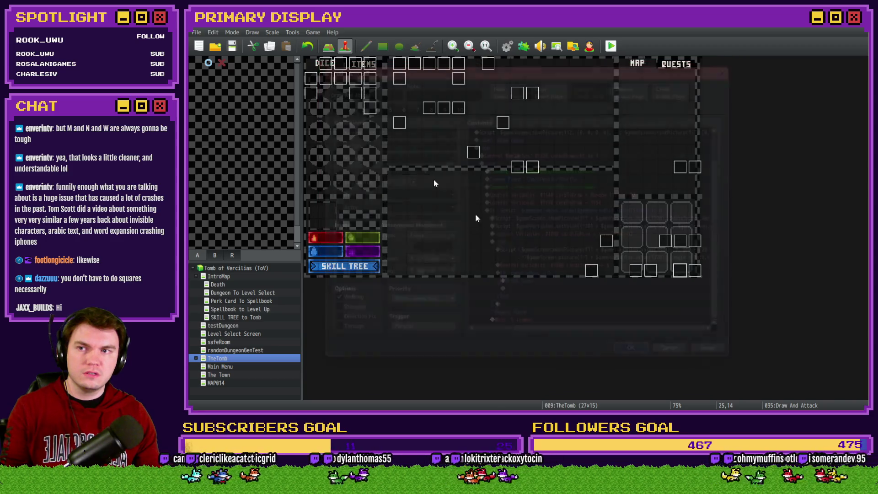
Playtest with Grxffn's Potion of Power perk, split the pair of jacks, and stand
click(611, 47)
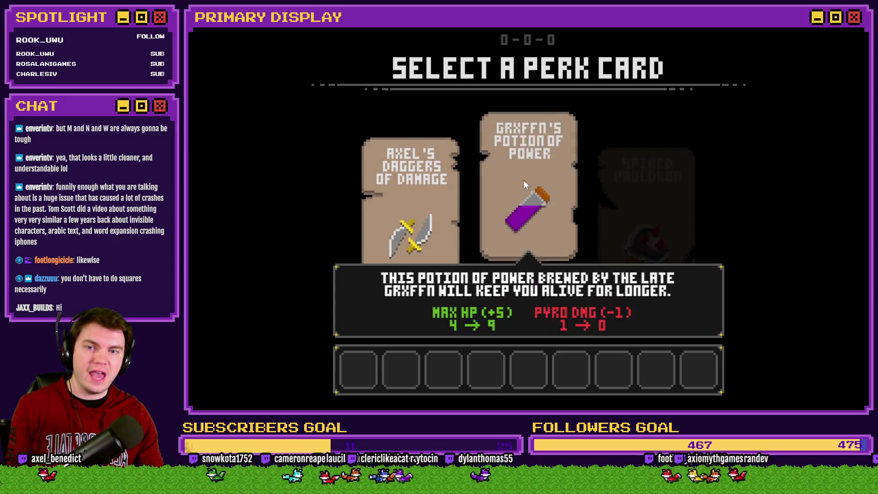
click(536, 193)
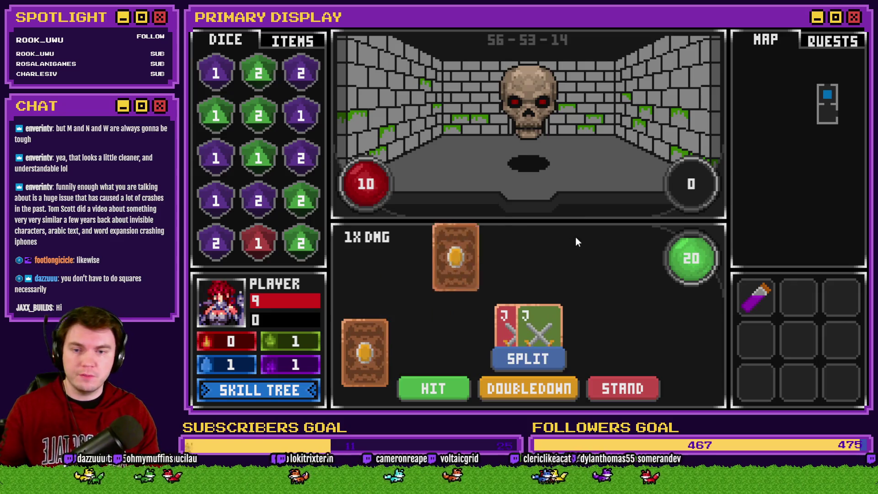
click(527, 364)
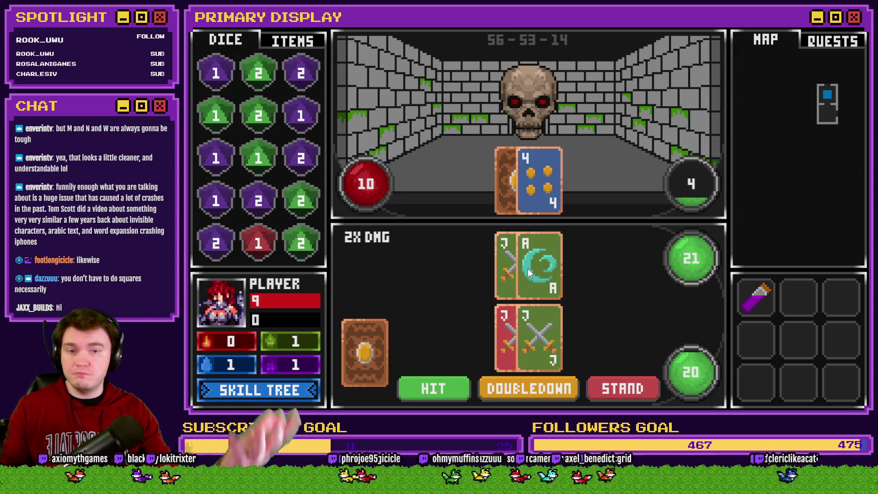
click(453, 388)
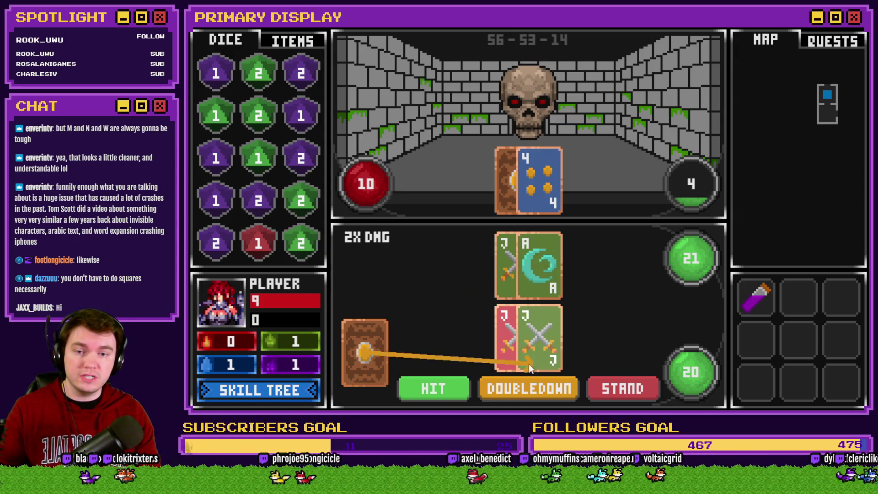
click(529, 342)
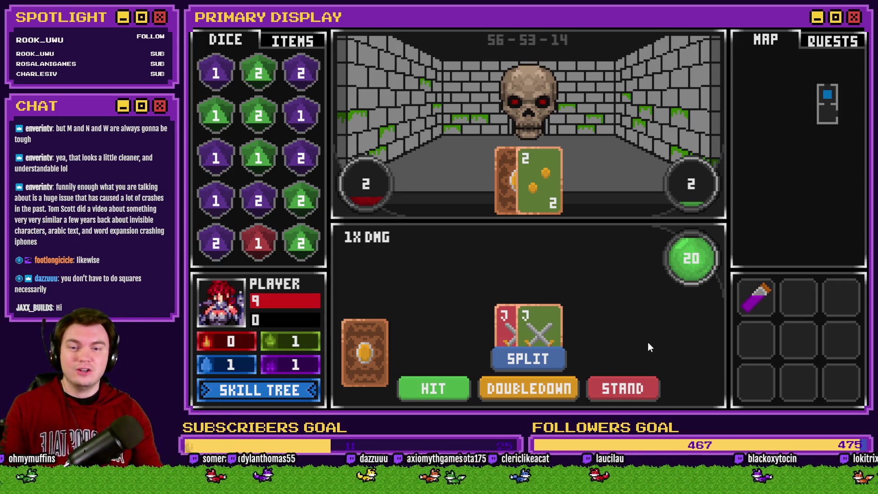
click(630, 392)
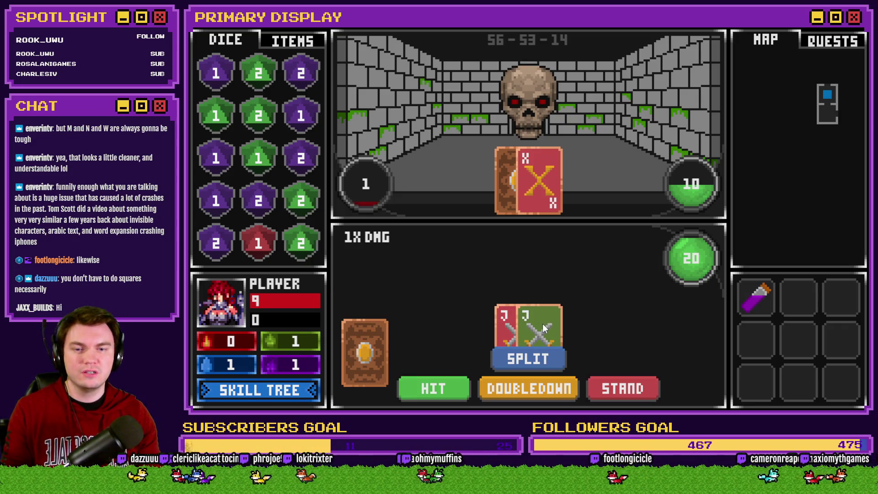
click(612, 383)
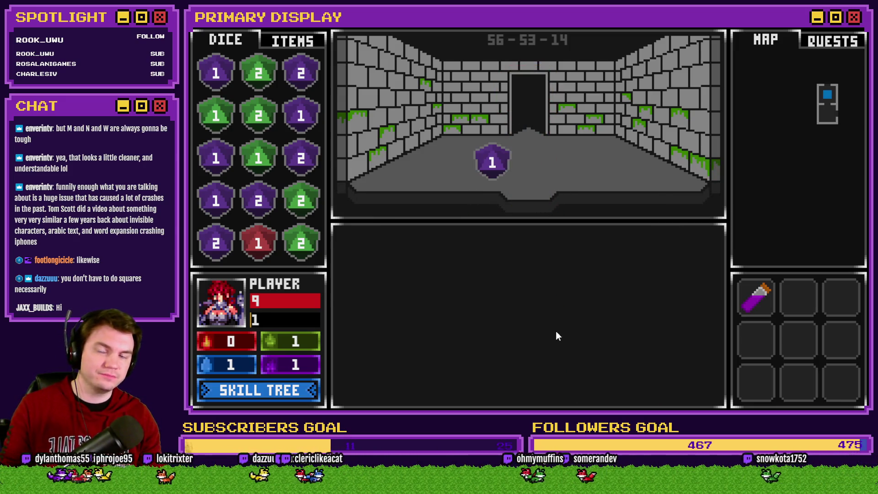
Collect the corridor die, merge matching dice into higher values, and close the game
click(503, 177)
mouse_move(258, 200)
mouse_down()
mouse_move(225, 205)
mouse_move(221, 170)
mouse_up()
drag(296, 125, 302, 84)
drag(301, 115, 300, 82)
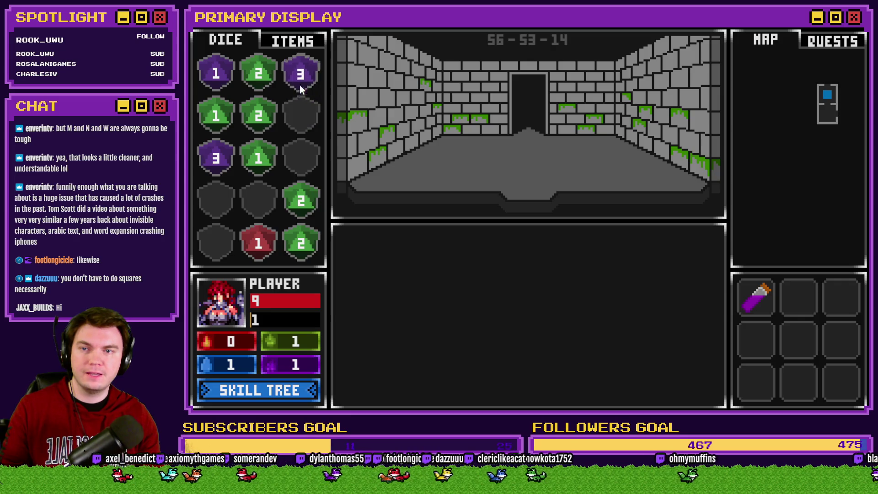
drag(259, 116, 259, 73)
mouse_move(301, 200)
mouse_down()
mouse_move(303, 234)
mouse_move(253, 116)
mouse_move(238, 127)
mouse_move(224, 114)
mouse_up()
key(alt+F4)
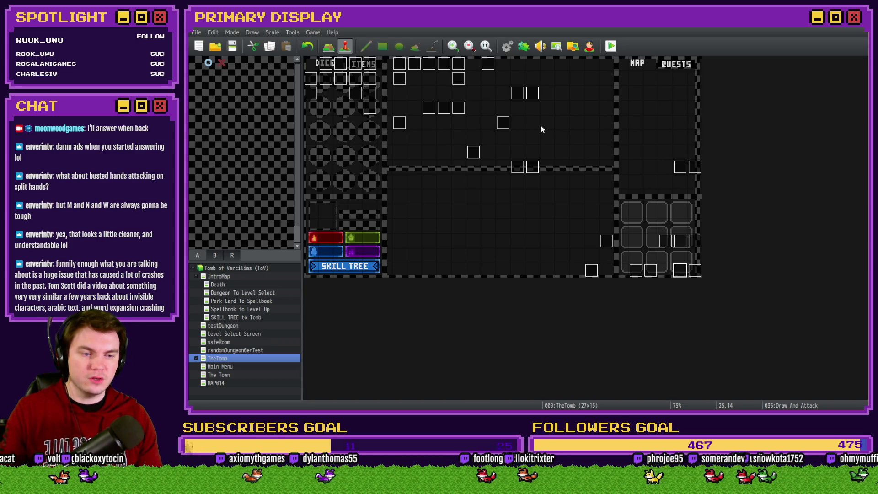
Launch a fresh playtest of the game from the RPG Maker MZ editor
click(612, 51)
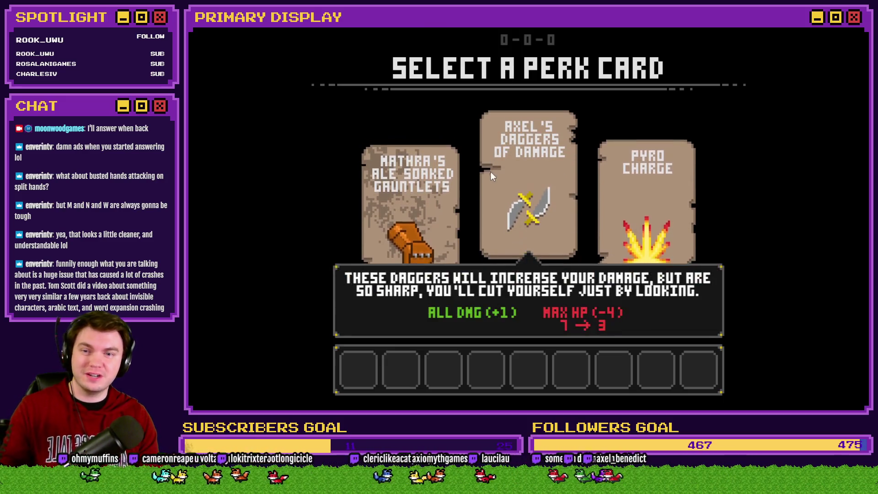
Pick Axel's Daggers of Damage from the three offered perk cards
mouse_move(399, 200)
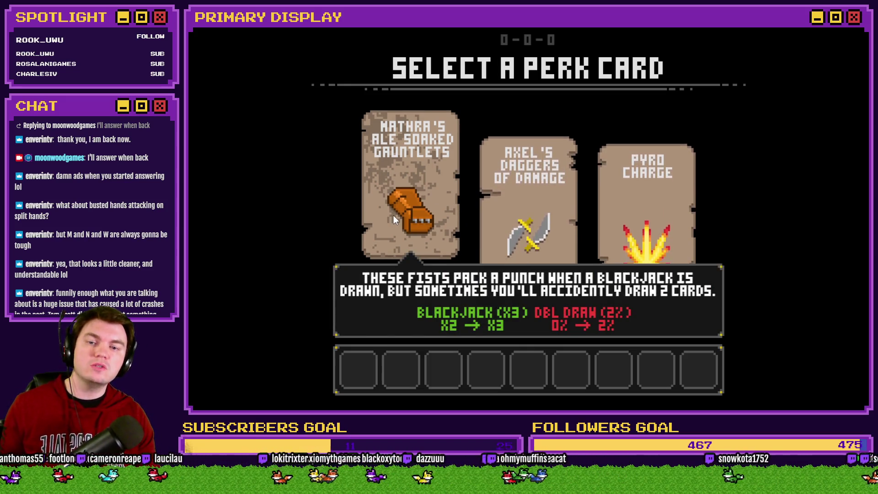
click(525, 218)
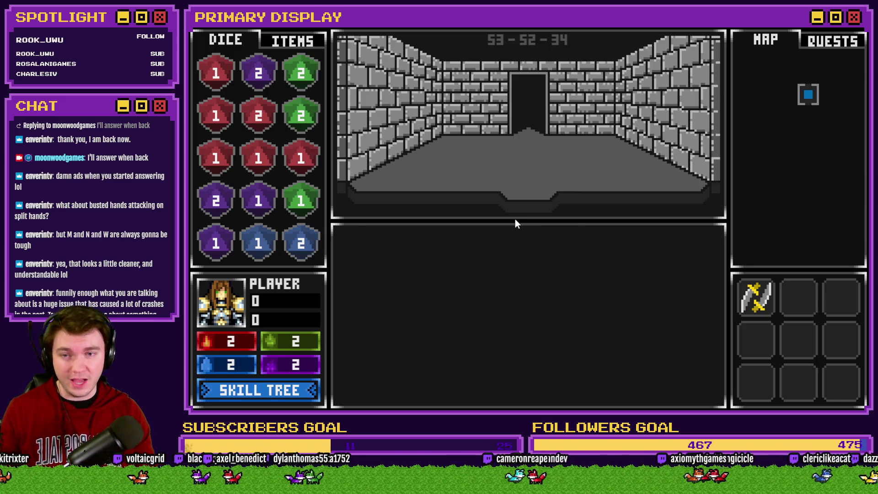
Walk into the orc room, split the fives, hit the hands to 28 and 20, and stand
key(w)
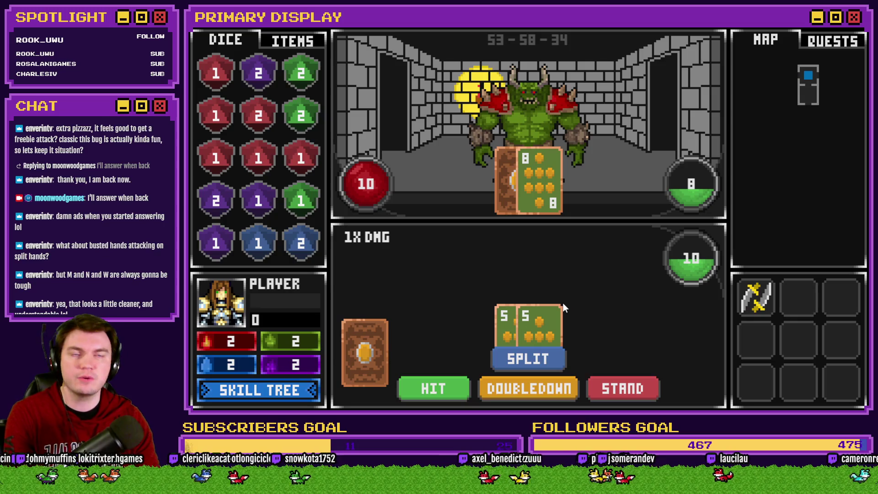
click(526, 362)
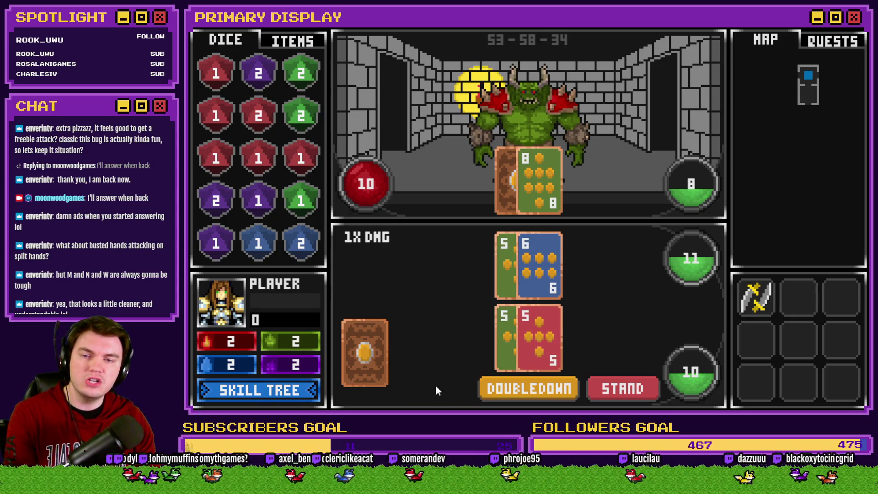
click(436, 386)
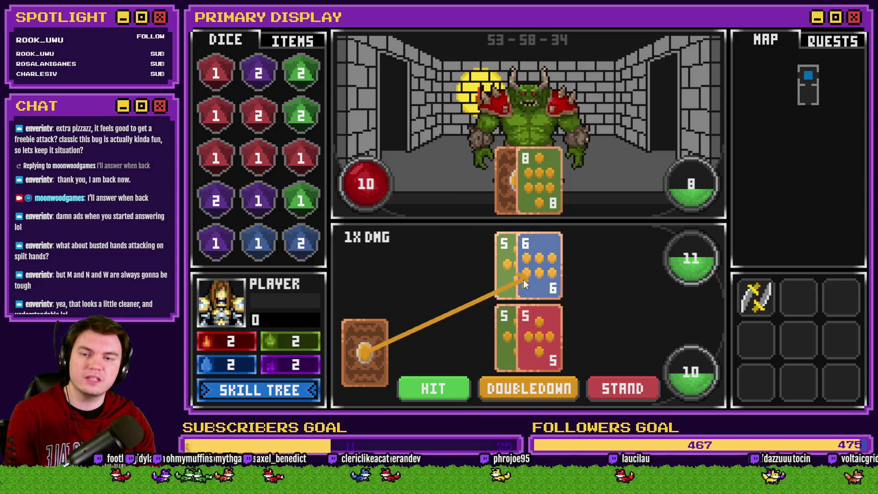
click(445, 391)
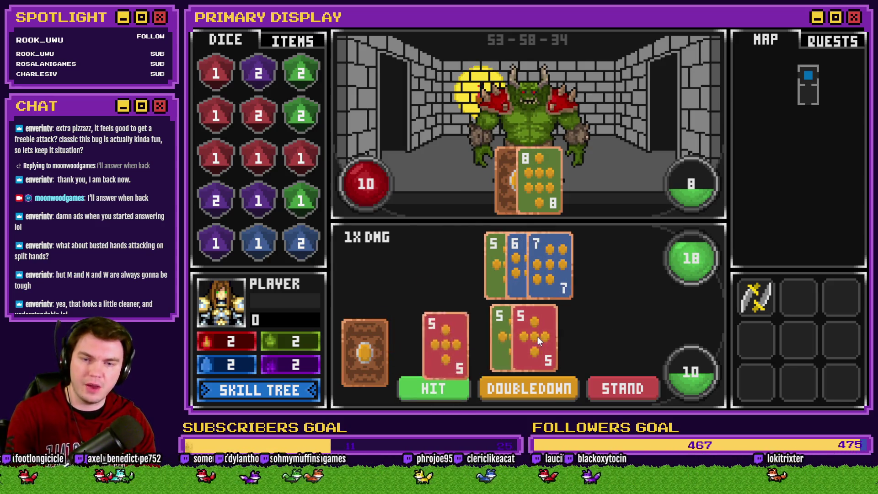
click(453, 386)
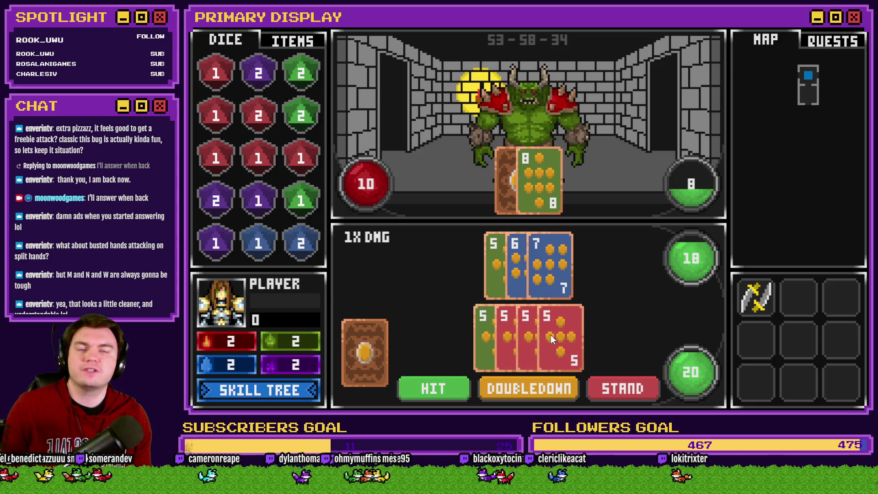
drag(516, 327, 523, 277)
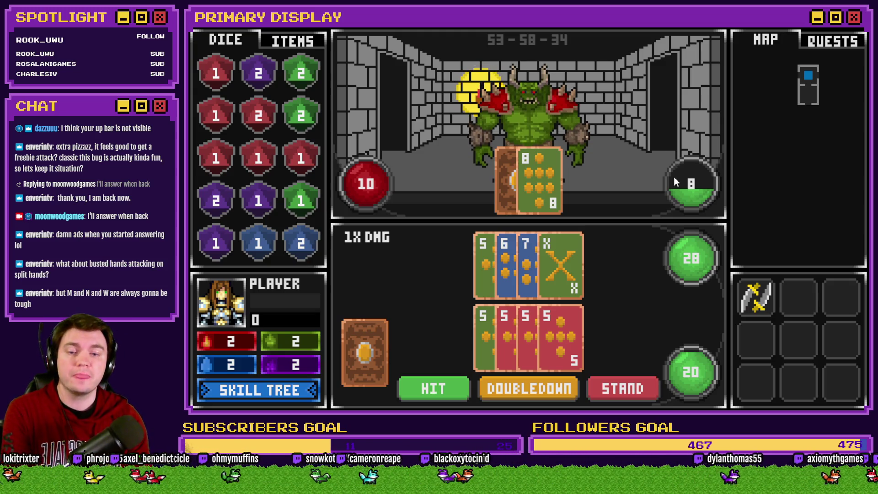
click(656, 384)
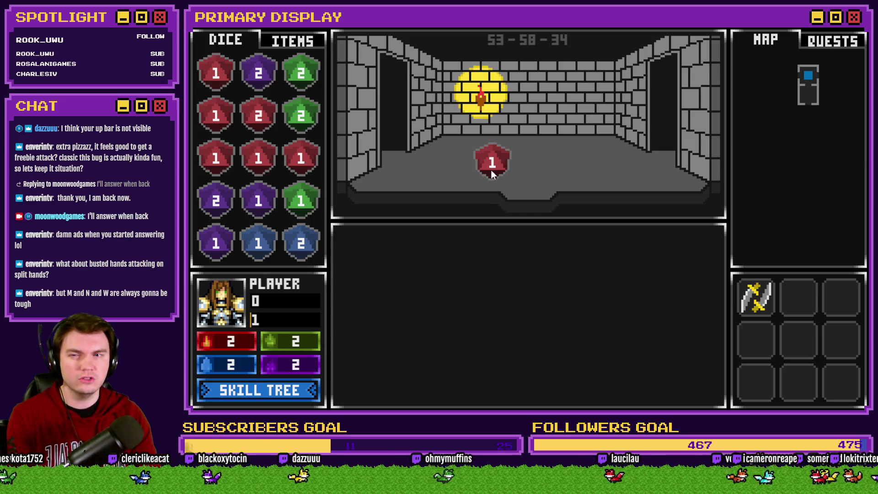
Merge the red dice into a 4, then open the debug list at variables 1281–1290
drag(259, 157, 218, 124)
drag(216, 158, 210, 78)
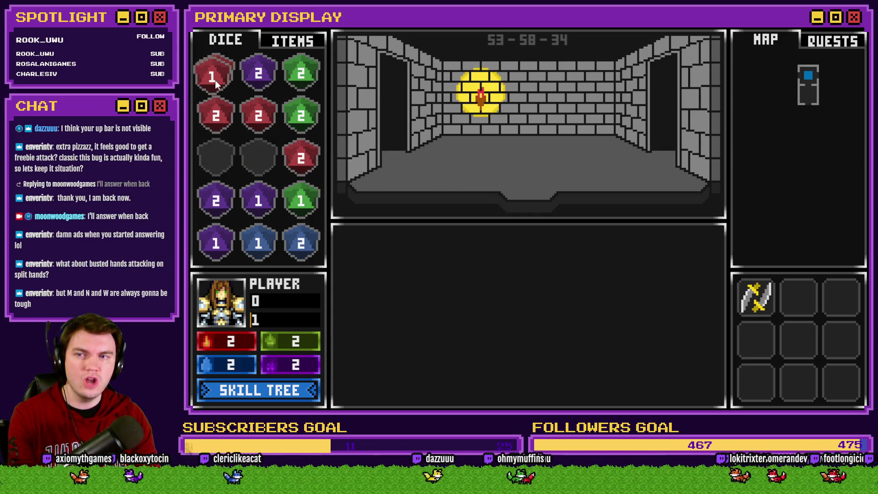
drag(261, 122, 217, 114)
drag(303, 158, 215, 75)
drag(216, 114, 216, 75)
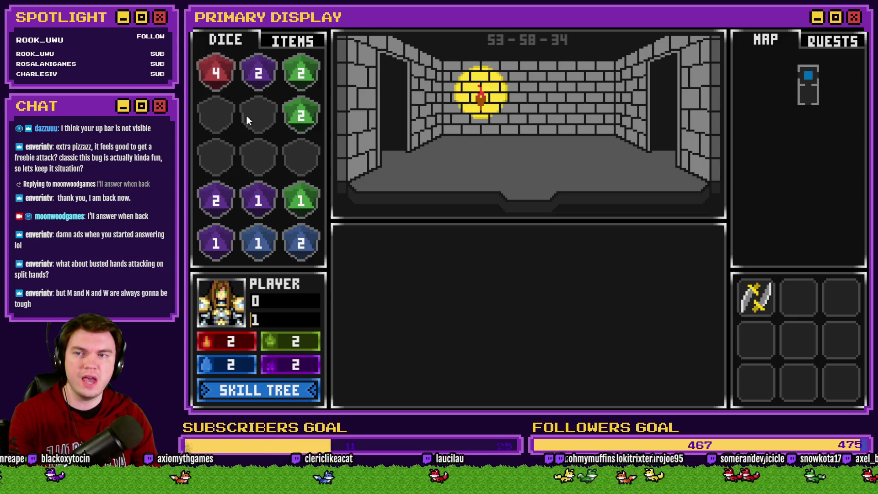
click(377, 163)
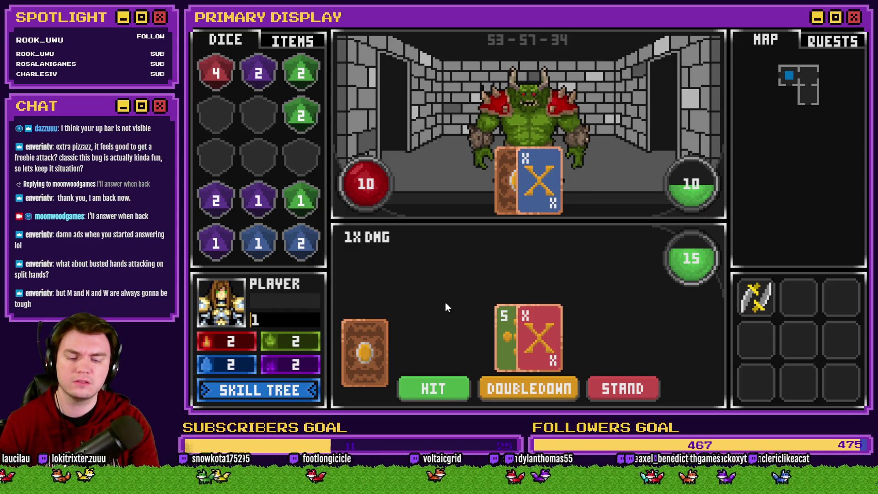
key(F1)
key(Up)
key(Up)
key(Up)
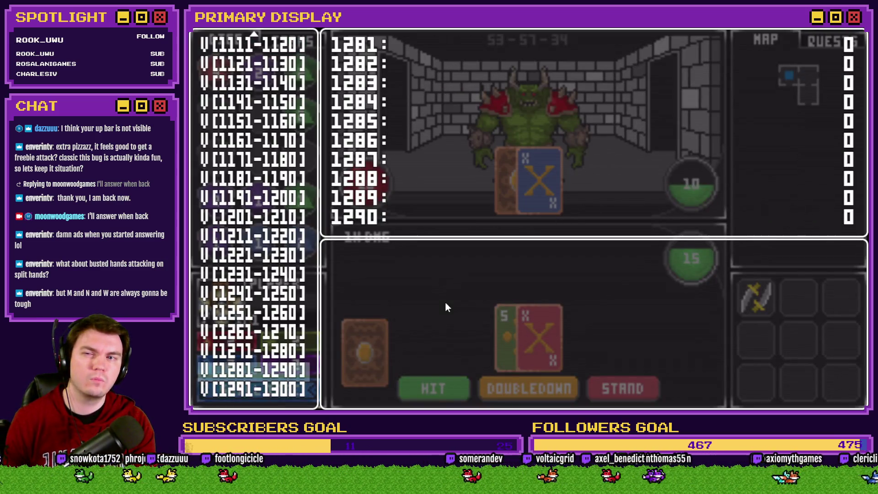
Browse debug variables 1191–1240, then close the list to resume the orc fight
key(Up)
key(Up)
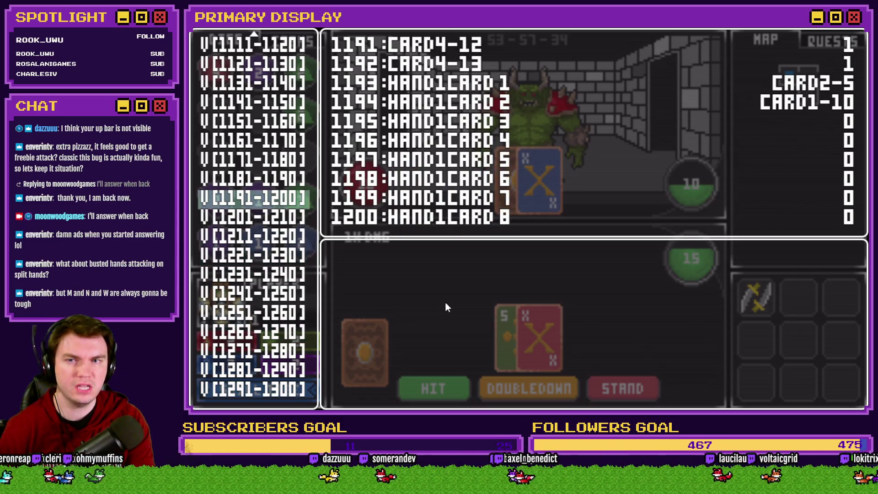
key(Down)
key(Down)
key(Down)
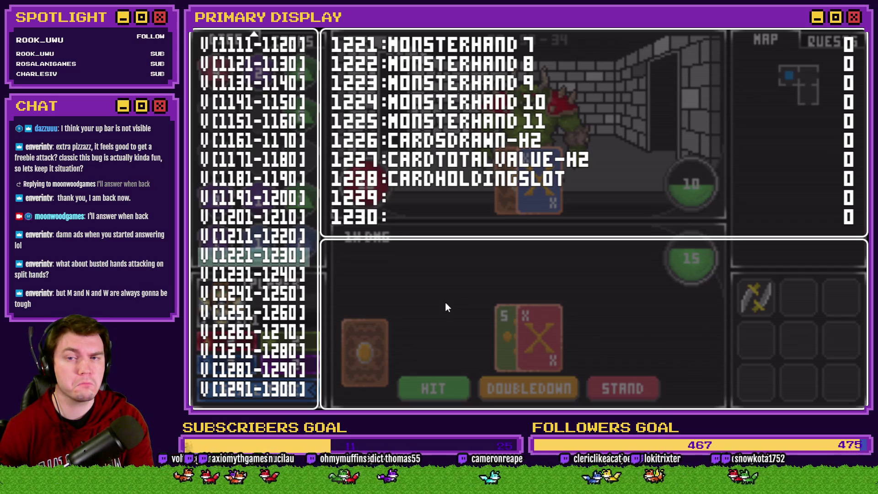
key(Down)
key(Down)
key(Down)
key(Down)
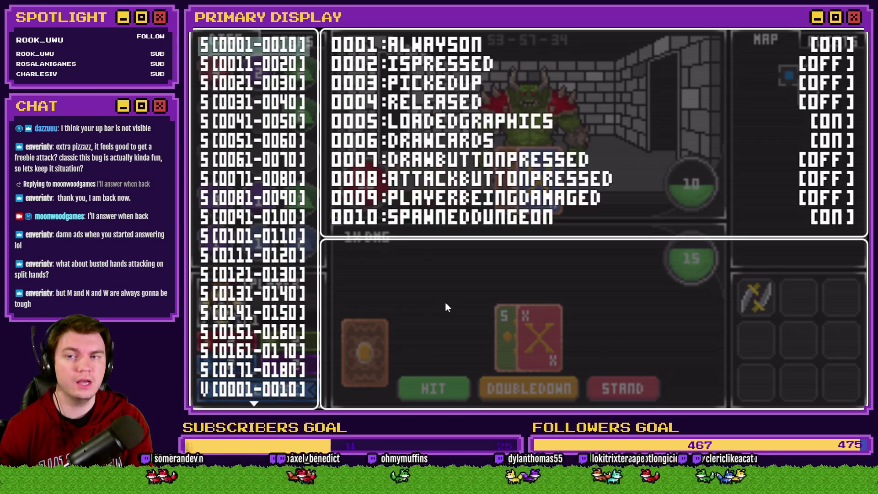
key(Down)
key(Down)
key(Down)
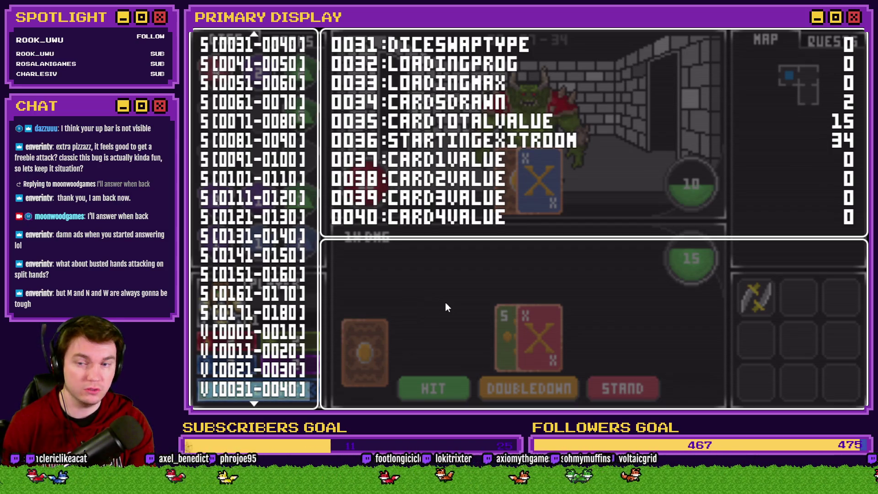
key(Escape)
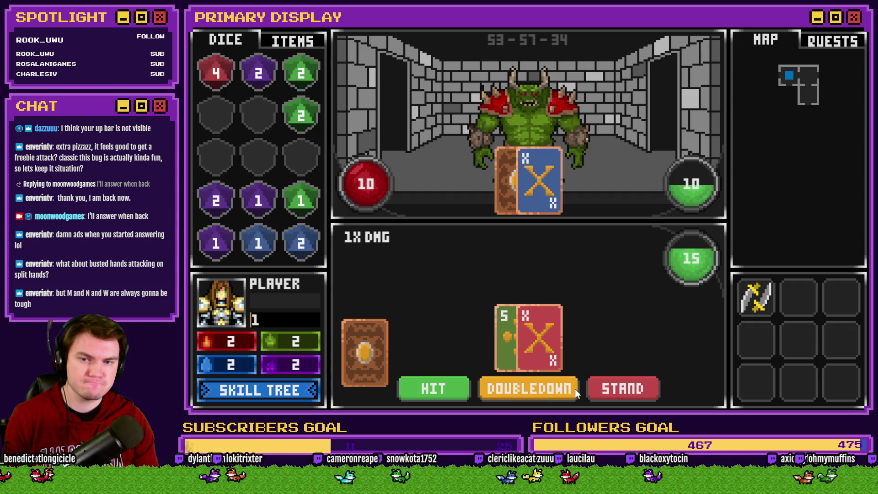
Double down on 15, merge the purple reward dice into a 3, and advance to the skull
click(561, 389)
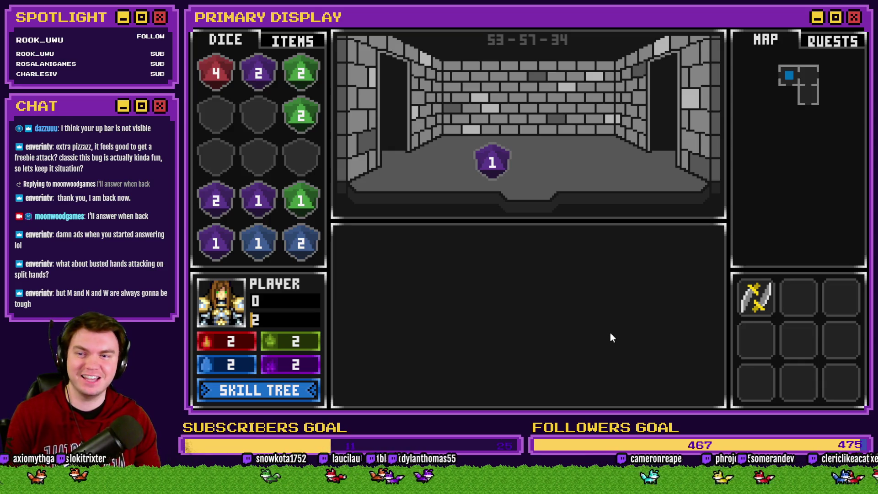
mouse_move(492, 162)
mouse_down()
mouse_move(259, 200)
mouse_move(251, 210)
mouse_move(217, 117)
mouse_up()
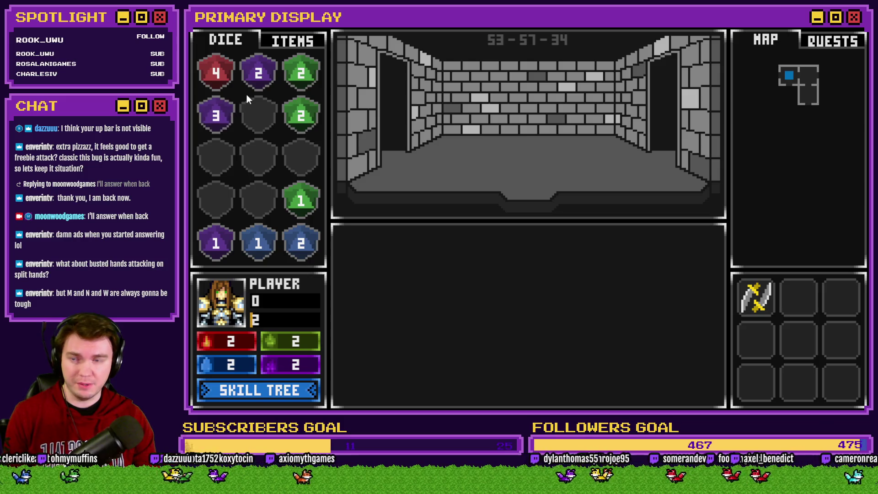
drag(251, 82, 218, 168)
mouse_move(216, 243)
mouse_down()
mouse_move(219, 197)
mouse_move(229, 206)
mouse_up()
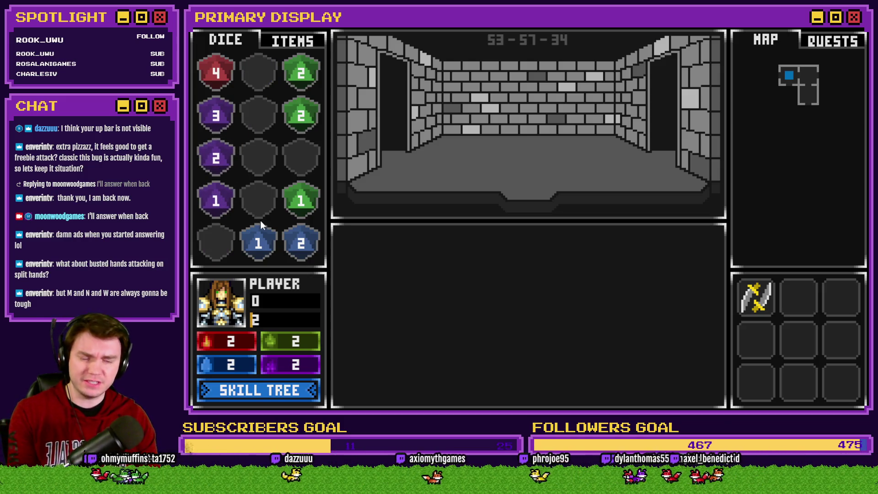
key(w)
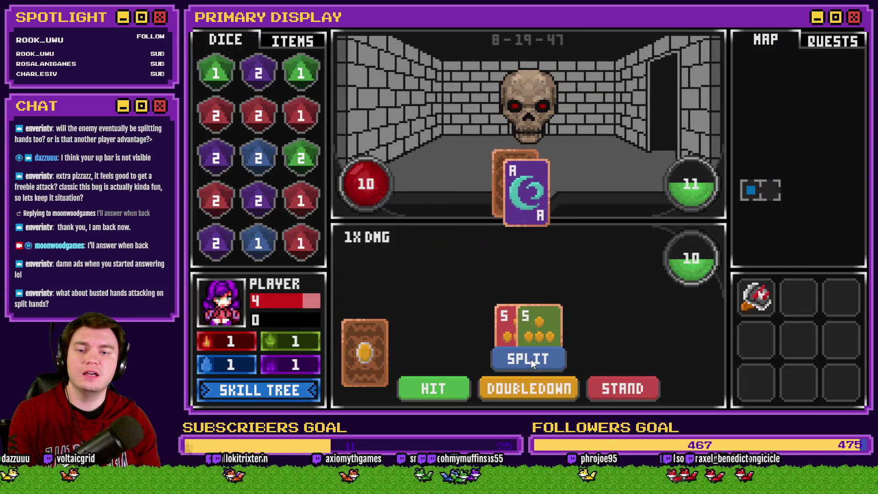
Split the pair of 5s against the skull, hit the bottom hand, and stand
click(531, 359)
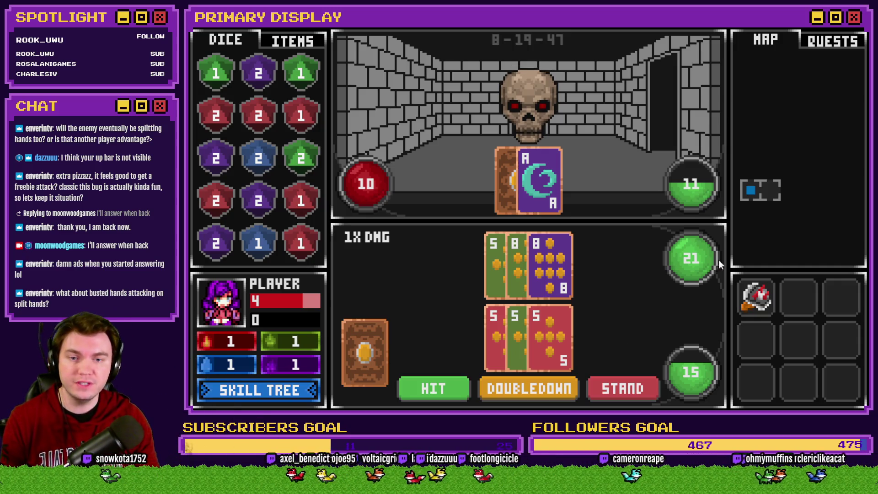
click(540, 349)
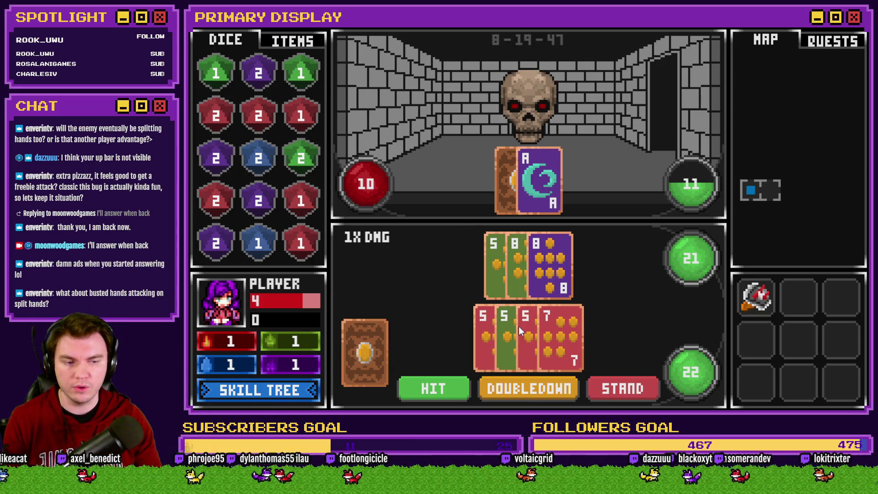
click(621, 387)
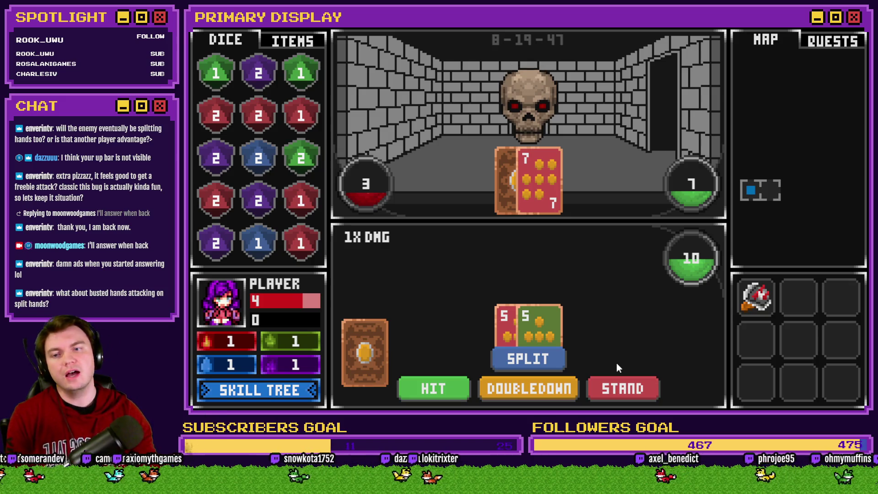
Split the 5s again, hit the hands to 20 and 24, and stand to defeat the skull
click(536, 364)
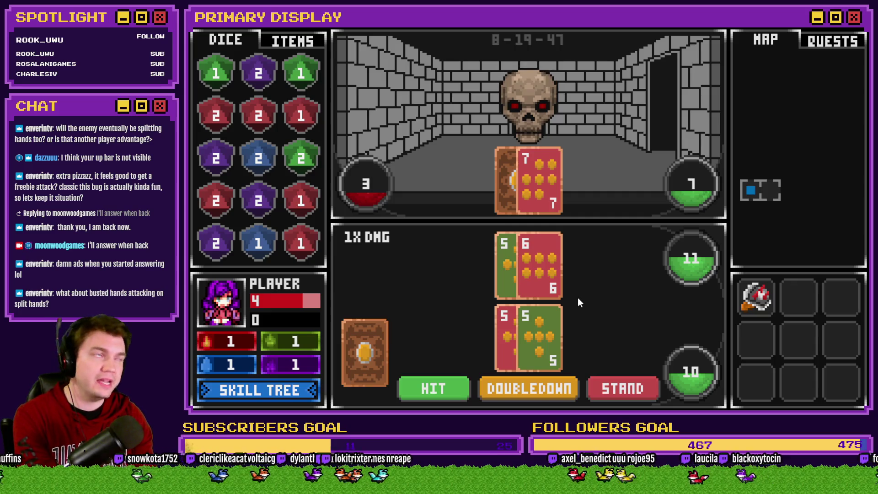
click(458, 388)
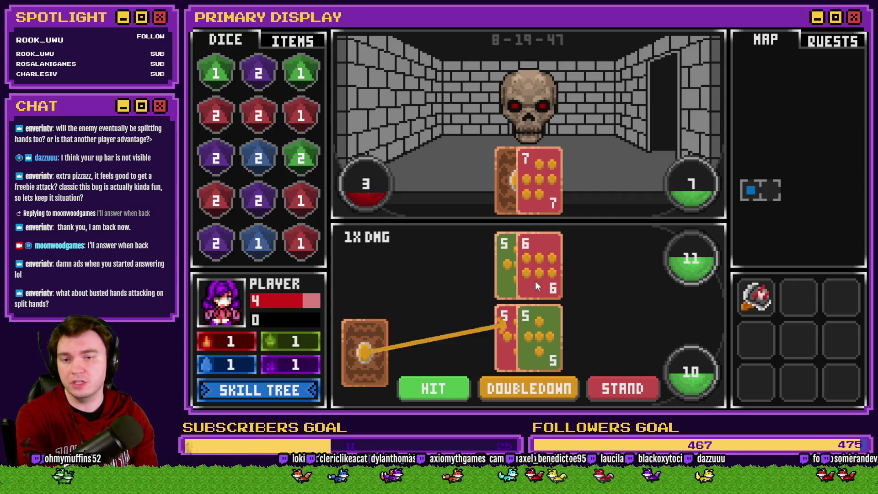
click(451, 390)
click(432, 399)
click(623, 390)
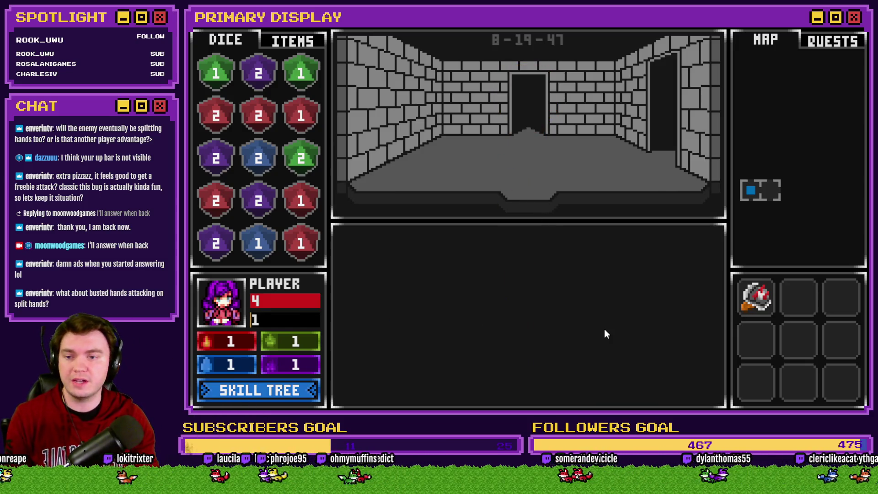
click(287, 392)
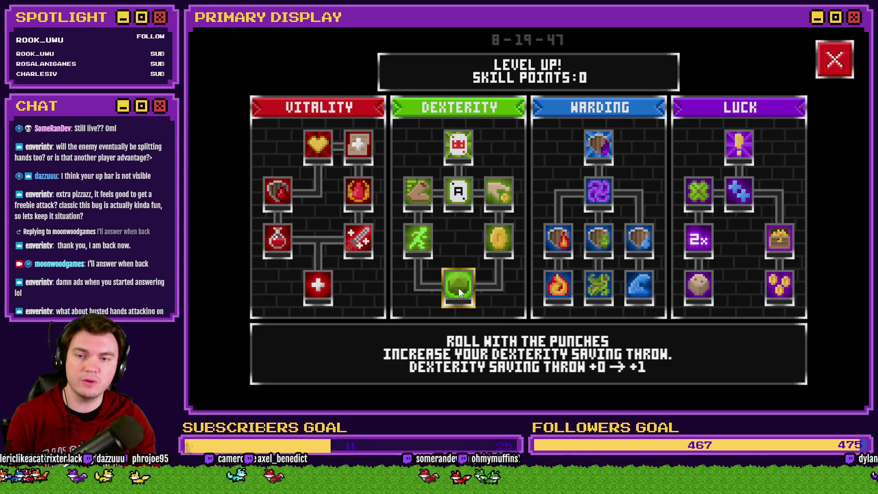
mouse_move(433, 154)
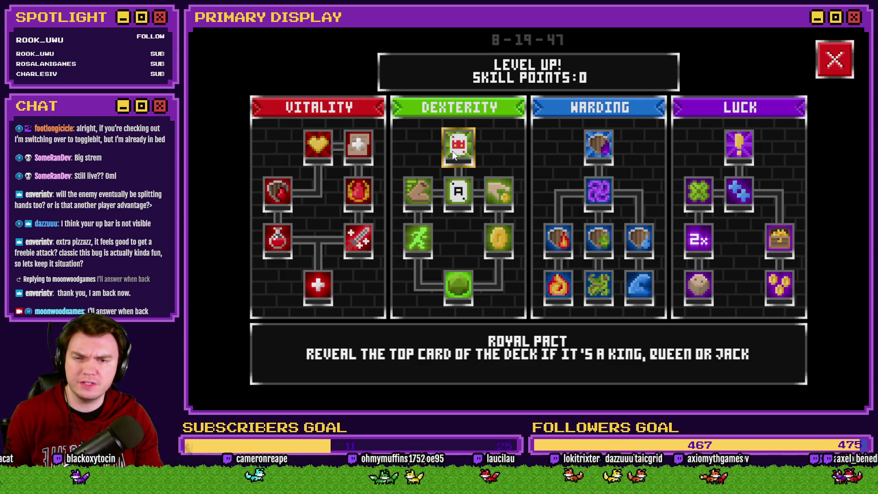
mouse_move(453, 185)
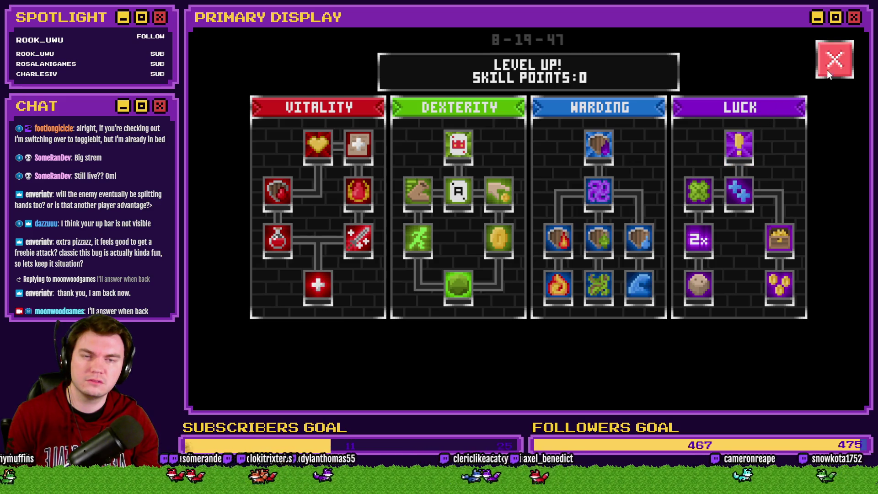
click(831, 67)
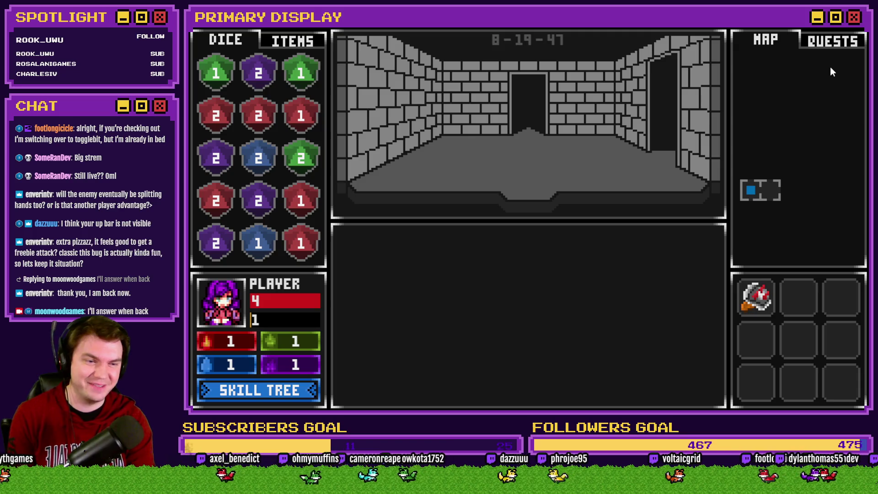
Enter the orc's room, split the 5s, hit each hand once, and stand
click(657, 119)
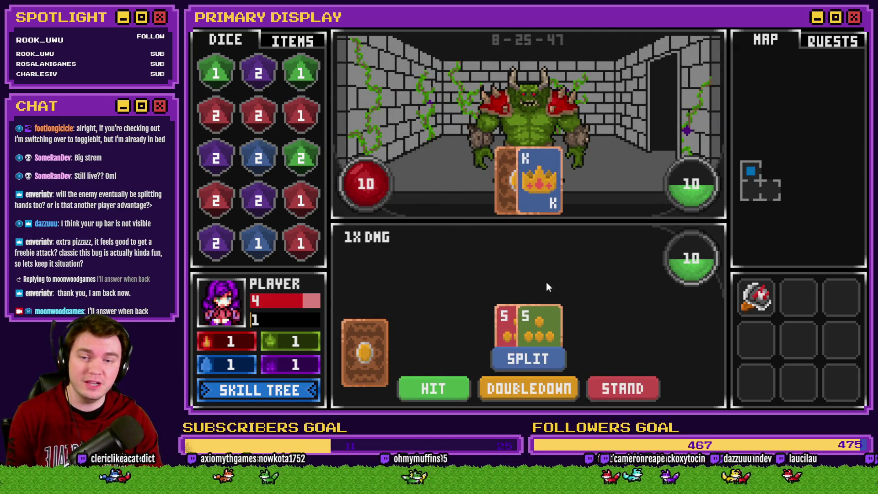
click(519, 361)
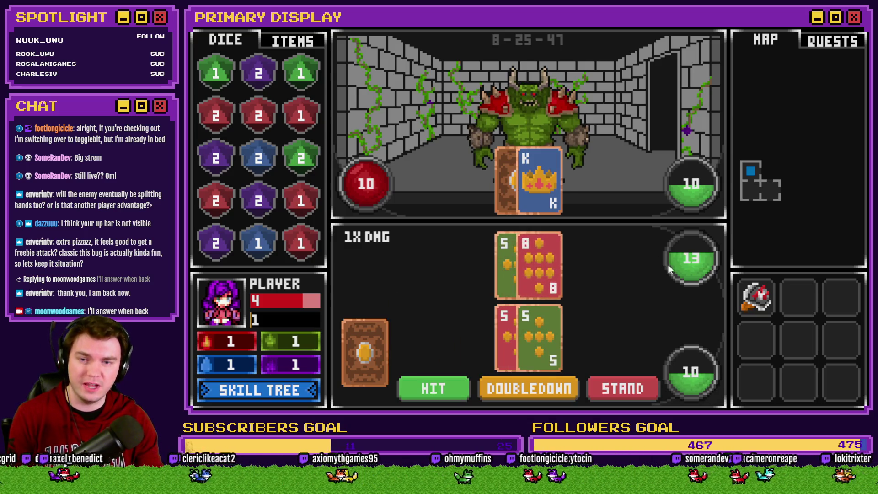
click(424, 388)
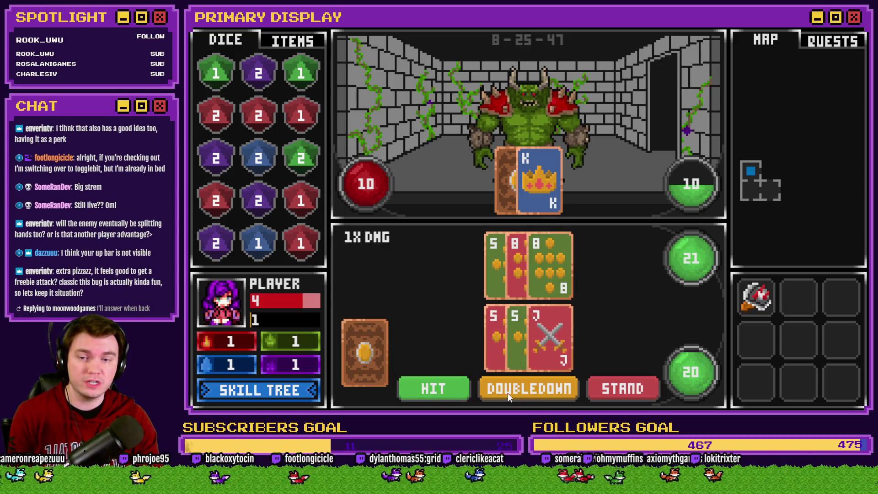
click(430, 388)
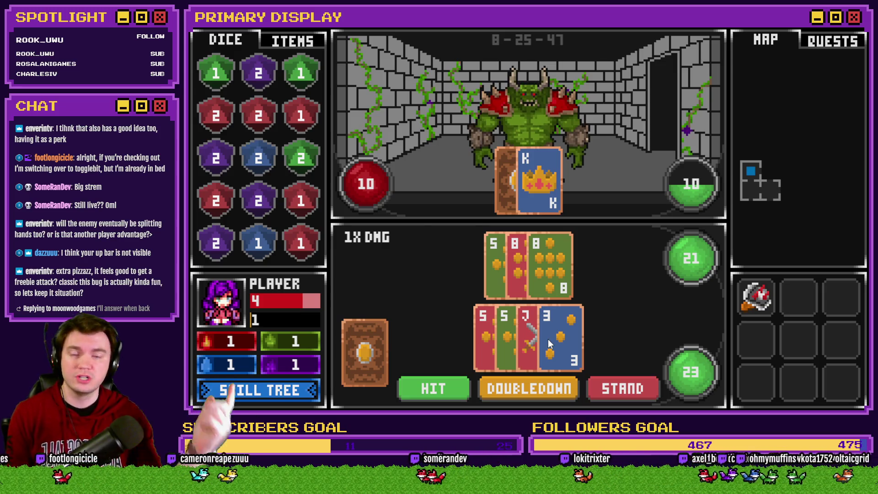
click(639, 393)
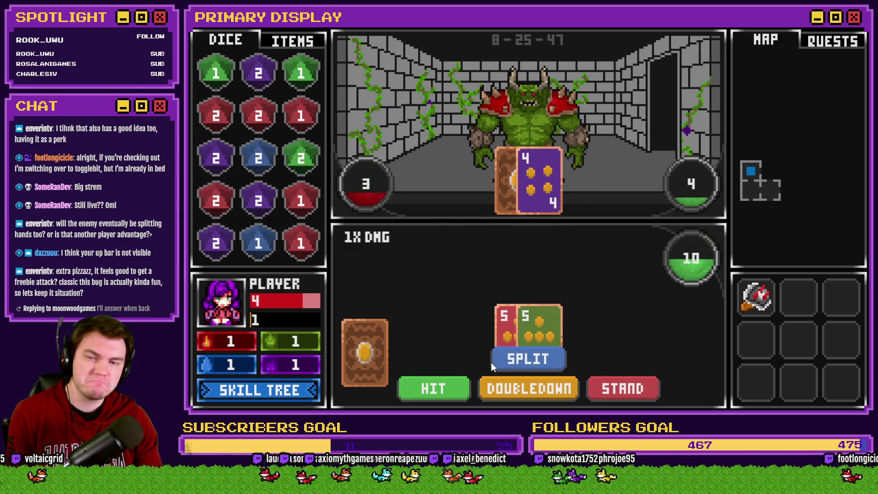
Split the next pair of 5s, hit both hands several times, and stand to beat the orc
click(507, 361)
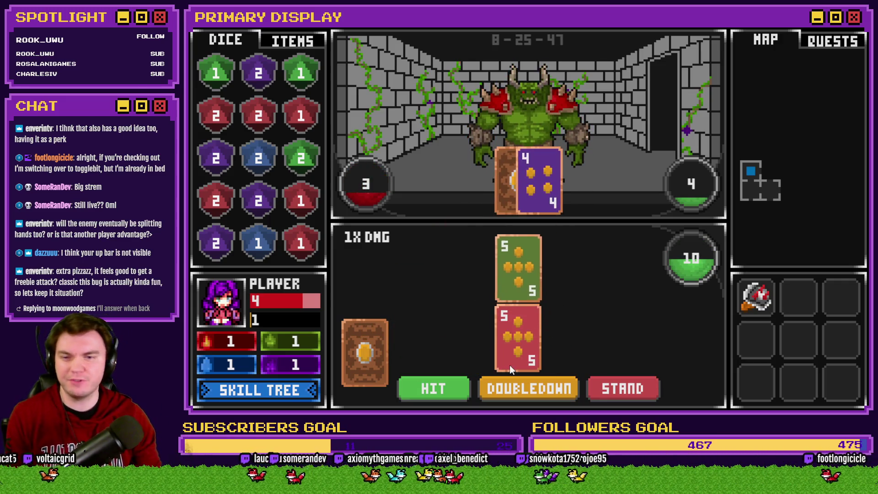
click(442, 392)
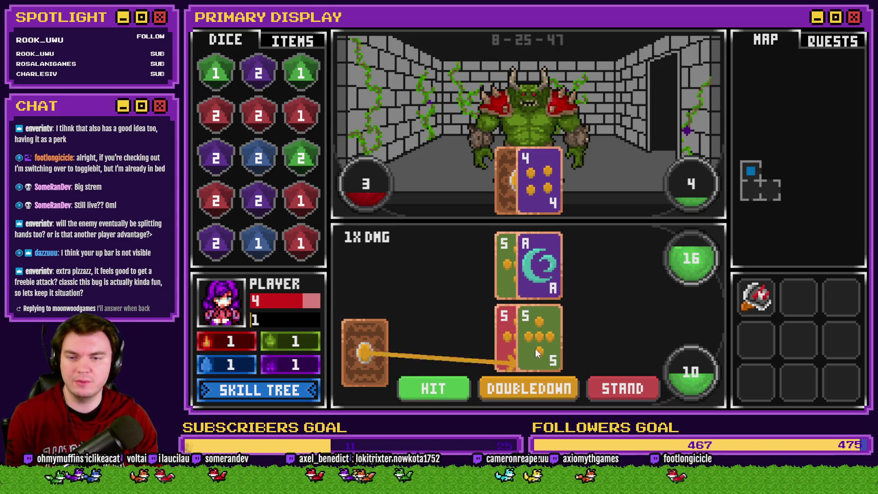
click(531, 285)
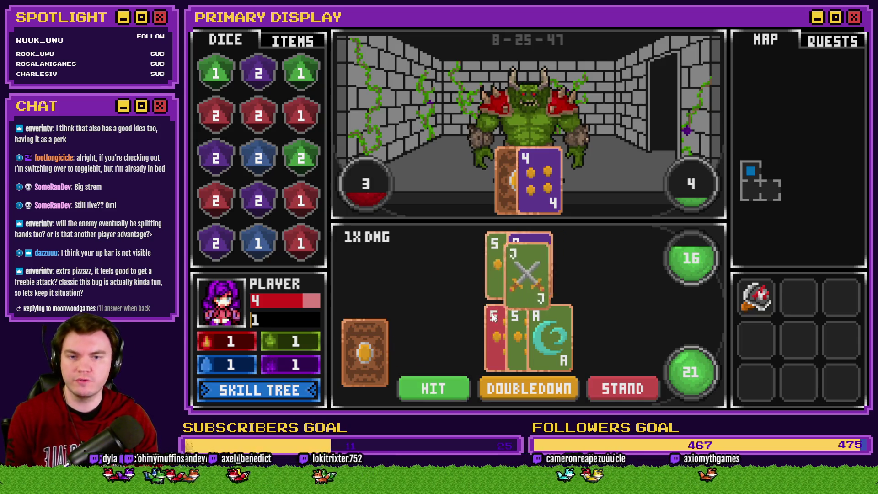
click(454, 377)
click(528, 276)
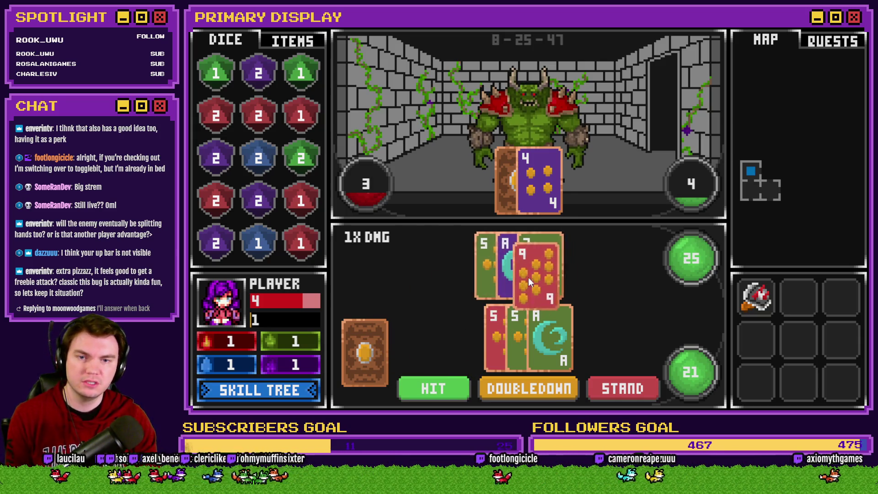
click(434, 387)
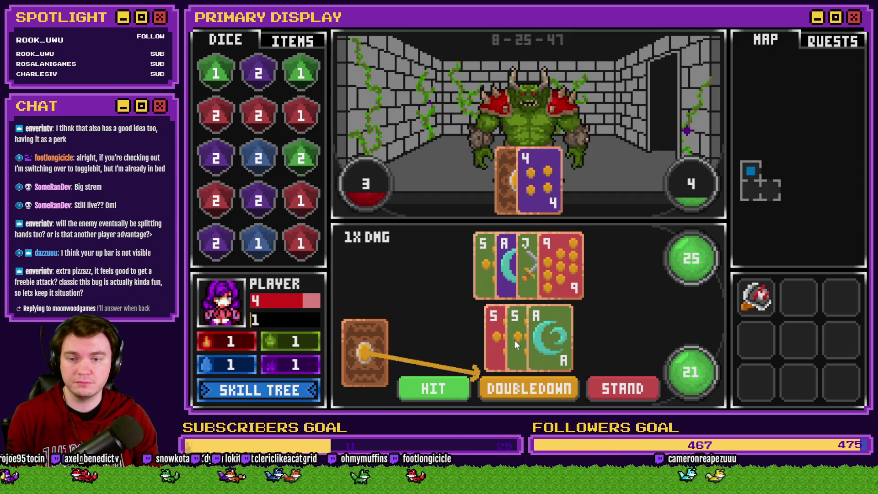
click(615, 389)
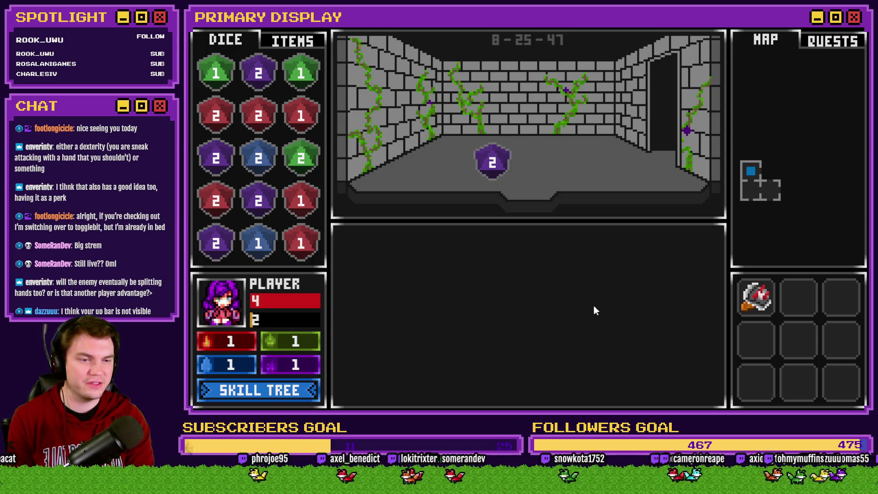
Pick up the dropped purple 2 die and merge the purple dice into a 4
drag(492, 163, 277, 78)
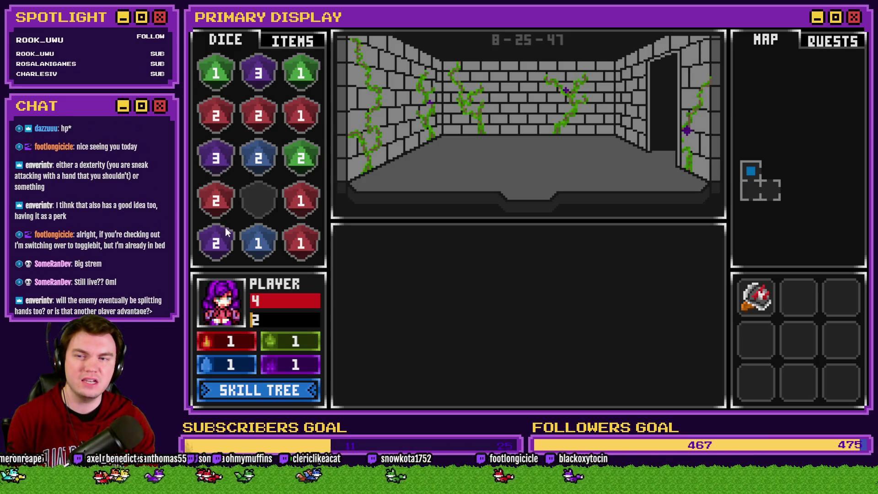
drag(221, 248, 250, 205)
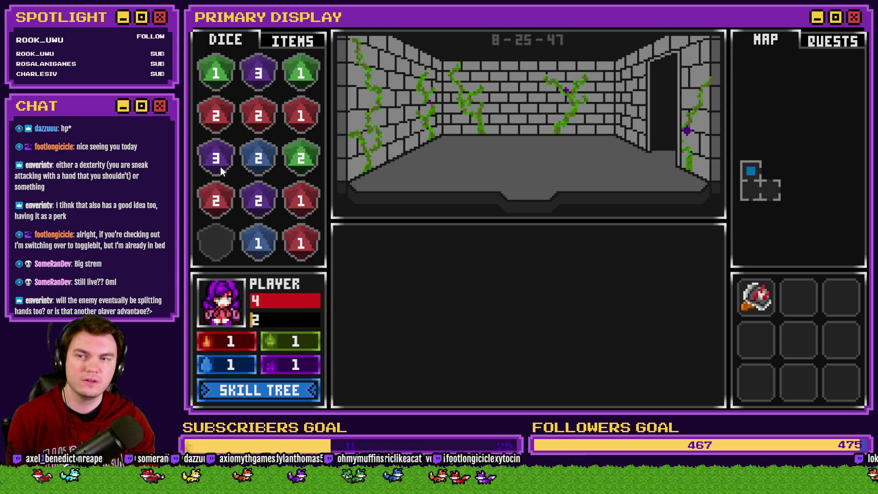
drag(220, 168, 250, 73)
drag(253, 194, 248, 133)
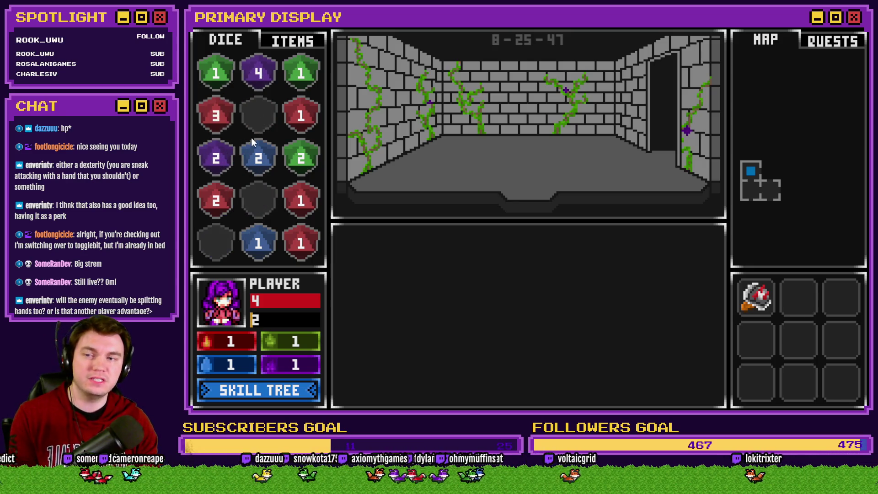
Merge the red dice into a red 4 and red 1 in the second row, then advance
drag(298, 145, 270, 116)
drag(300, 242, 286, 134)
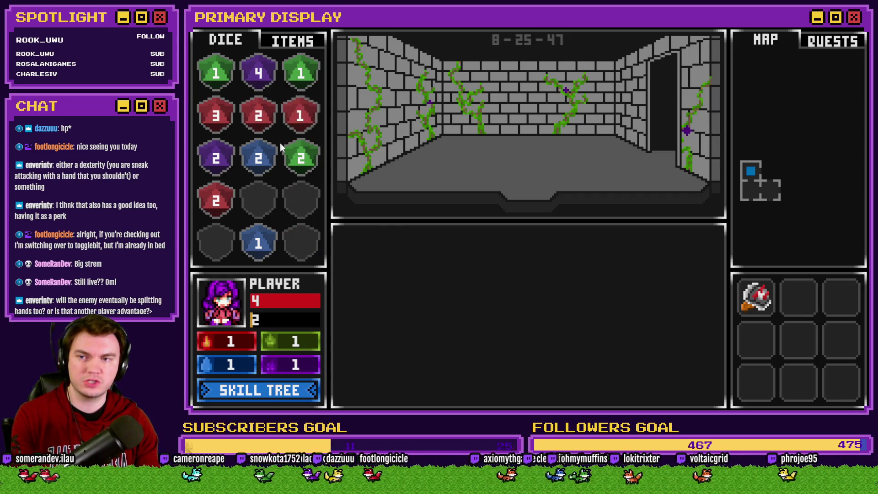
mouse_move(224, 188)
mouse_down()
mouse_move(256, 124)
mouse_move(204, 114)
mouse_up()
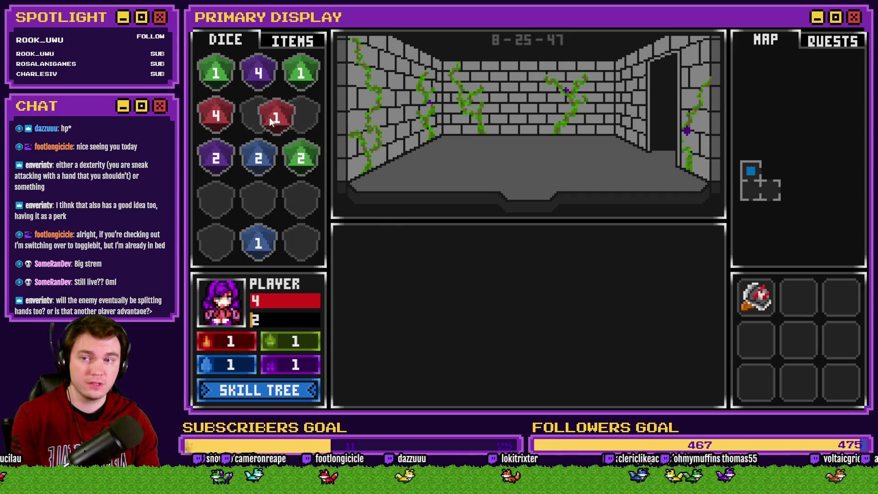
drag(273, 117, 263, 120)
key(w)
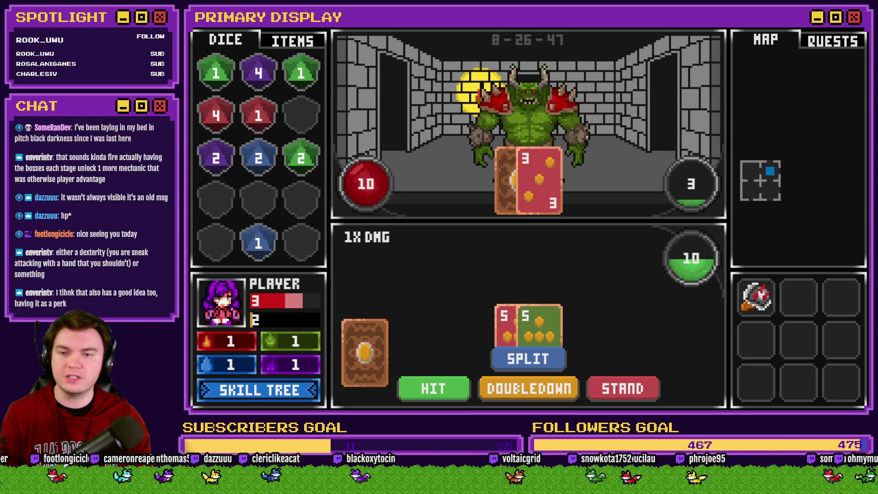
click(258, 390)
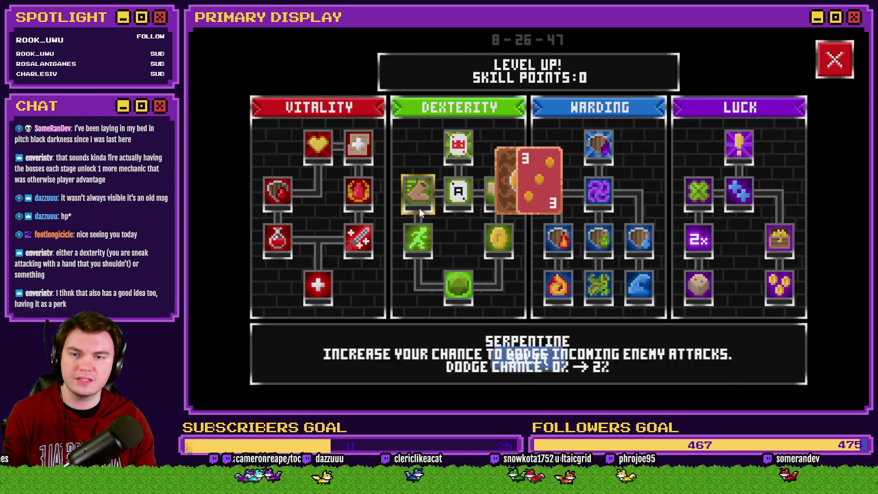
mouse_move(449, 159)
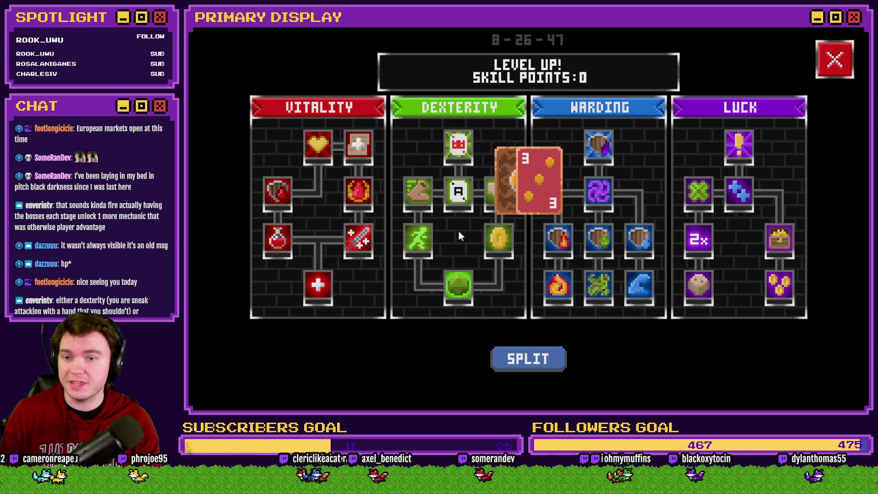
mouse_move(452, 209)
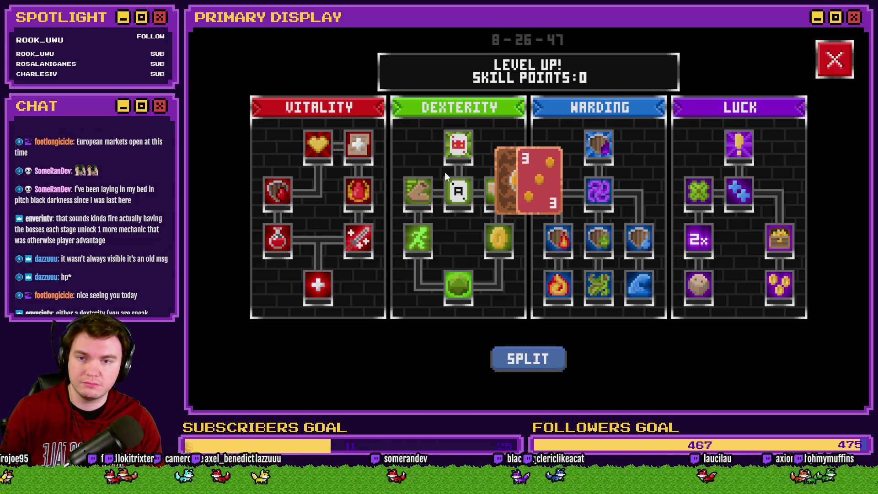
click(834, 59)
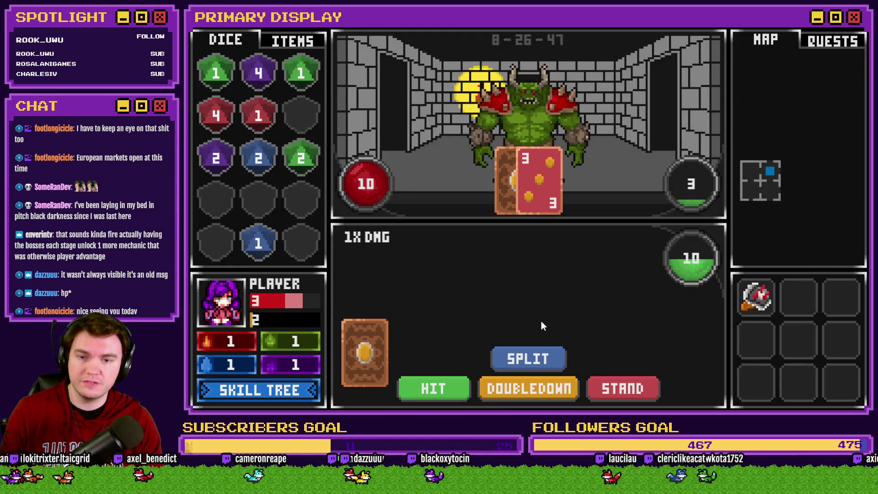
Stand on 10, then split the 5s, hit a hand to 21, stand, and bet odd
click(618, 388)
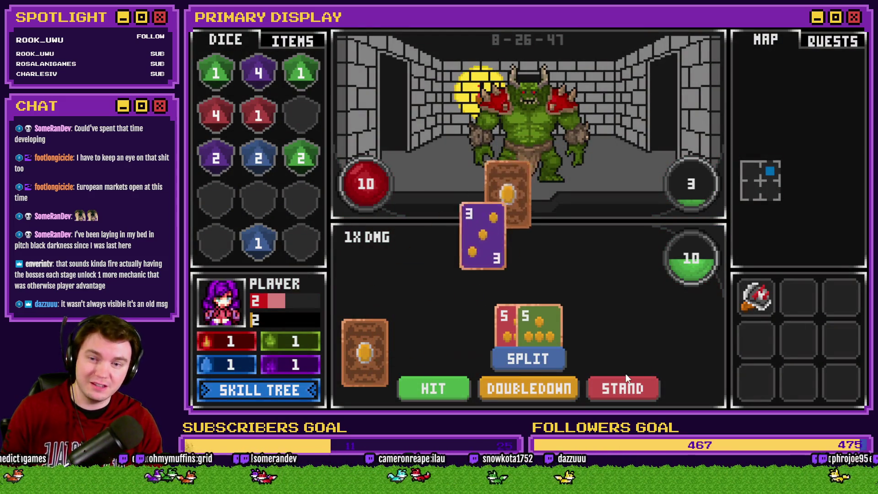
click(542, 365)
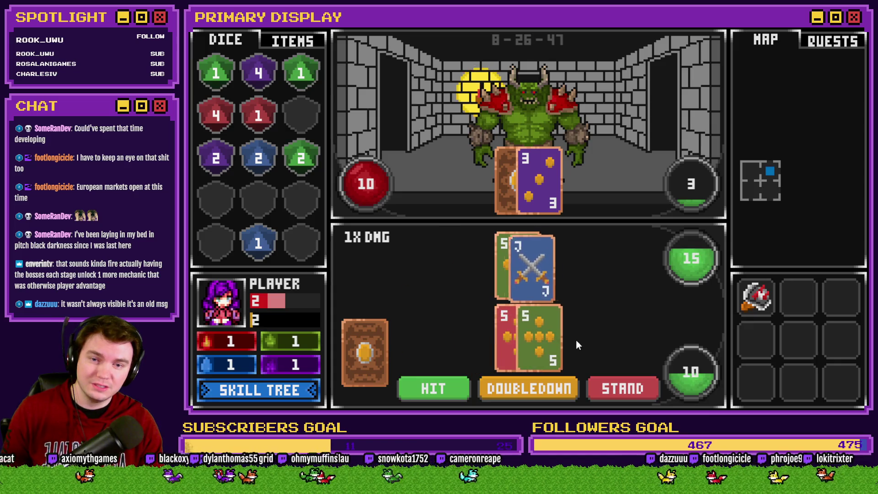
click(441, 389)
click(436, 389)
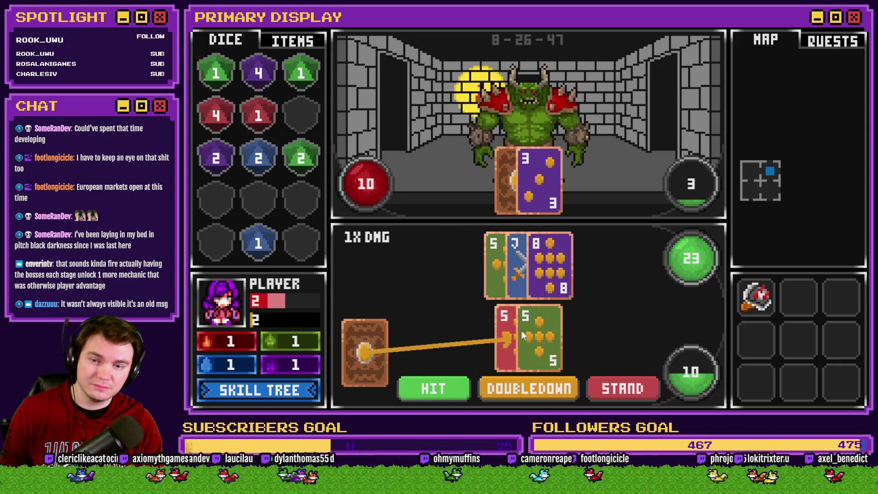
click(469, 387)
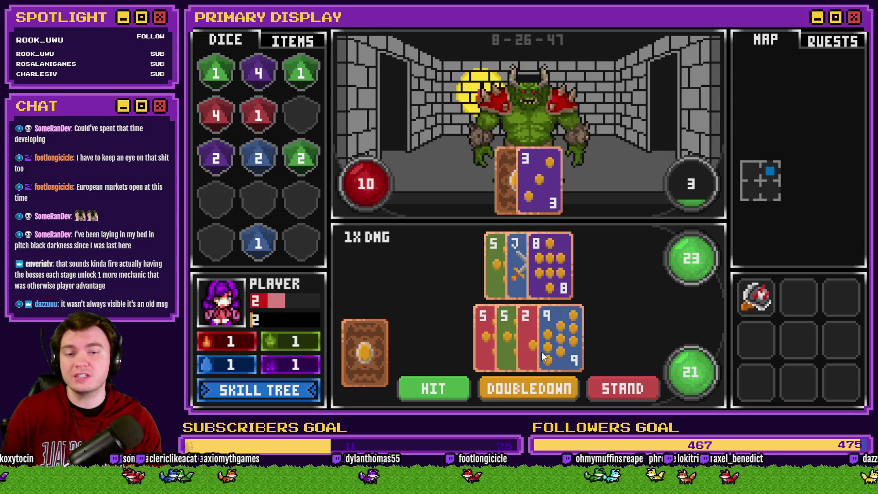
click(622, 388)
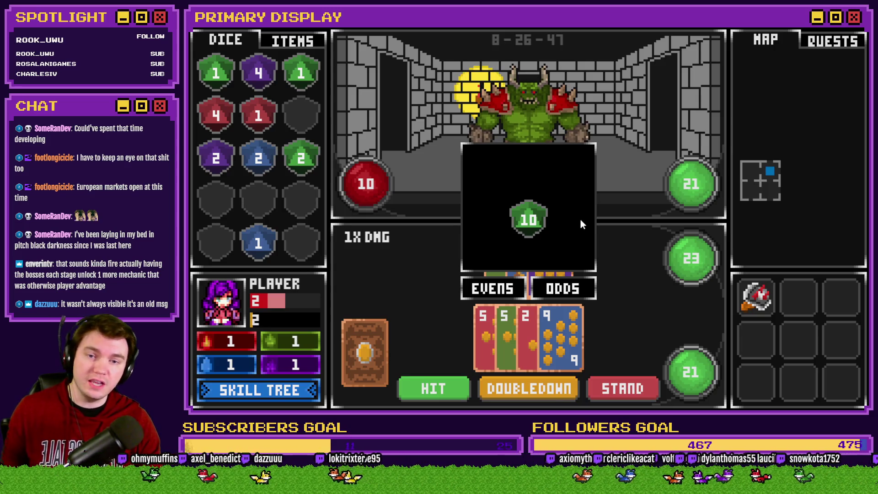
click(565, 288)
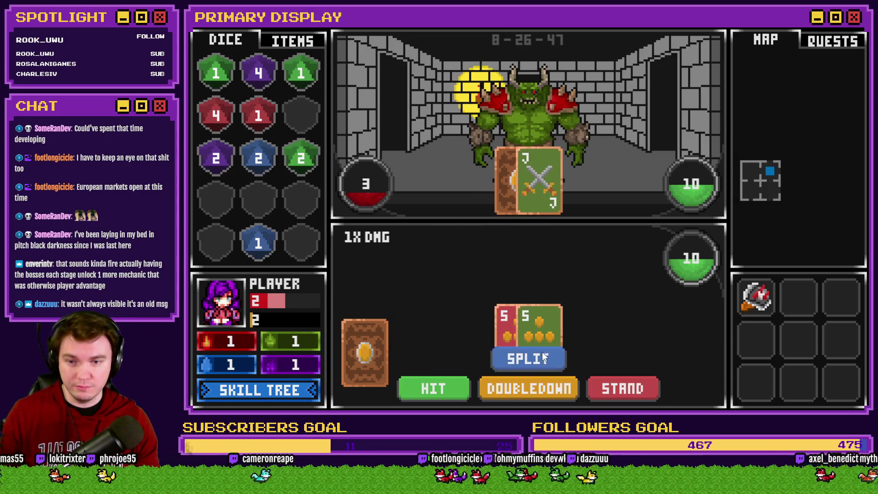
Split the new pair of 5s, hit, stand, and bet odd on the die roll
click(542, 356)
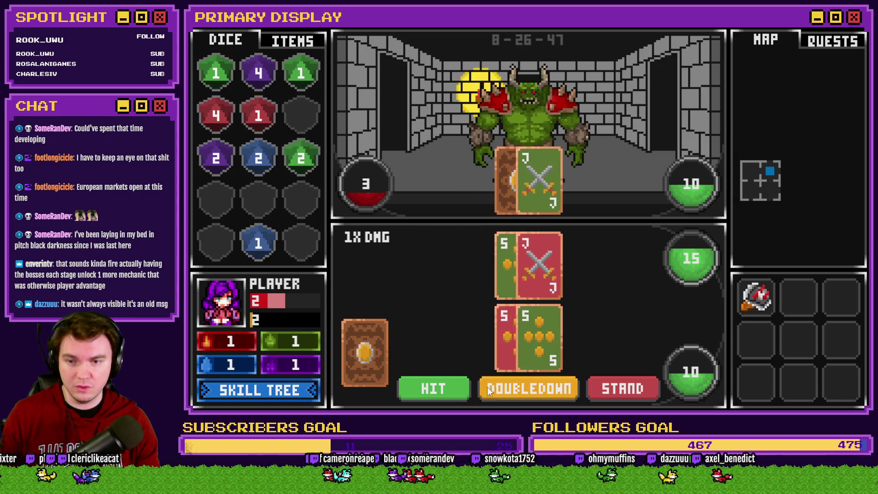
click(453, 388)
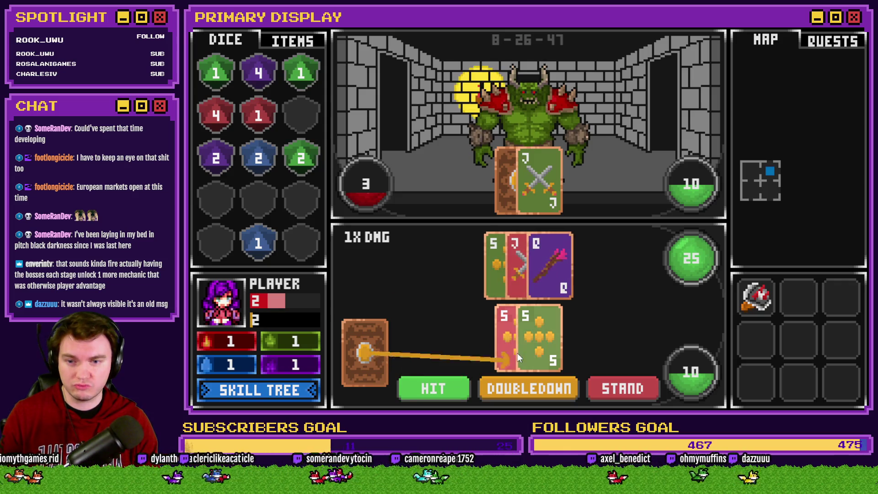
click(594, 383)
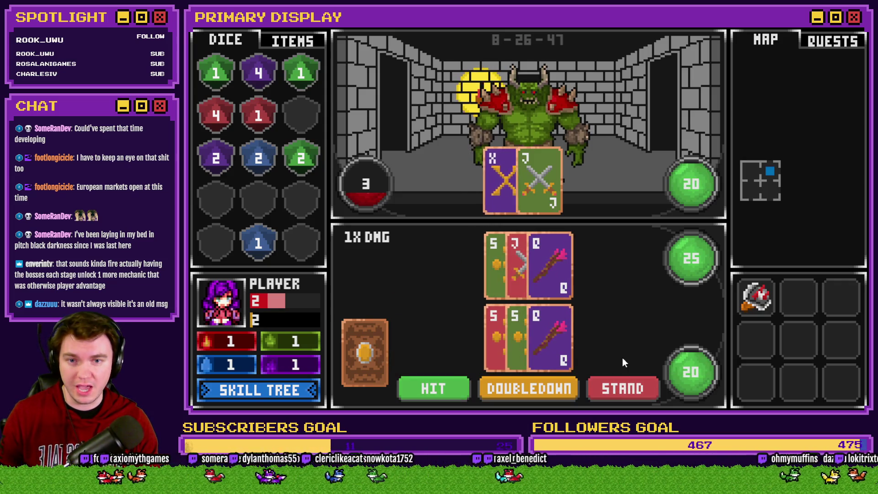
click(581, 291)
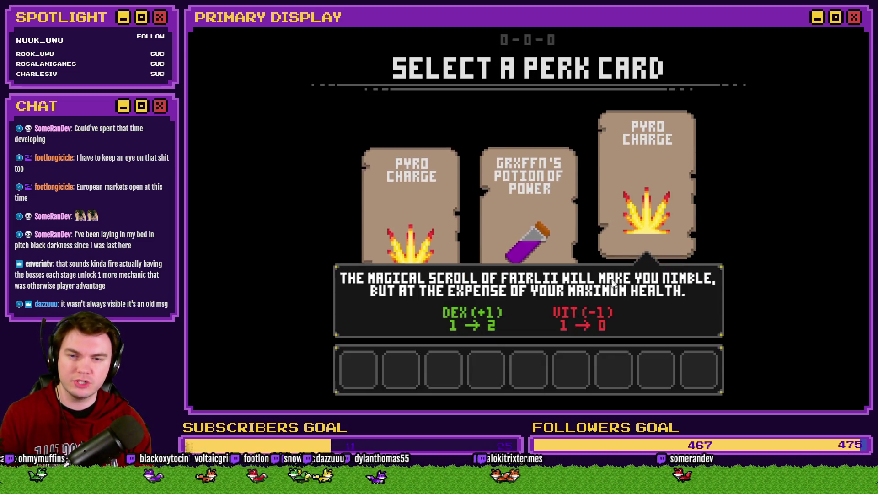
Take Pyro Charge, restart, and begin a new run with Axel's Daggers of Damage as the perk
click(633, 207)
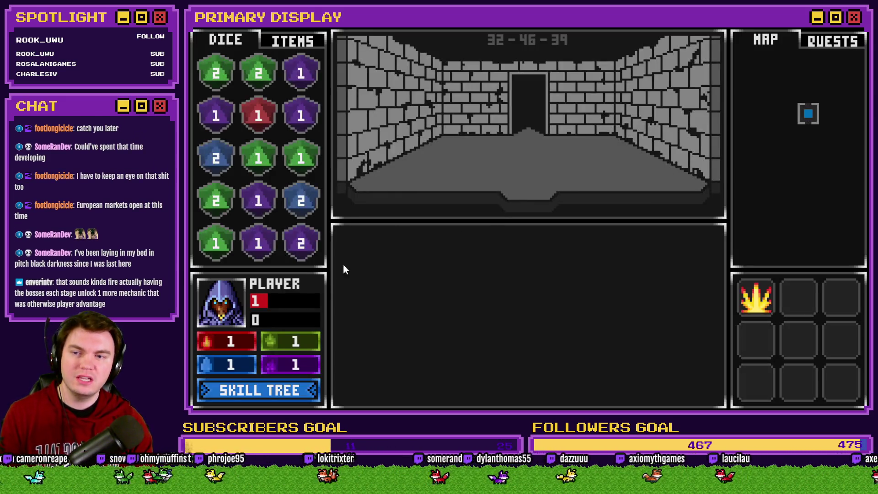
key(r)
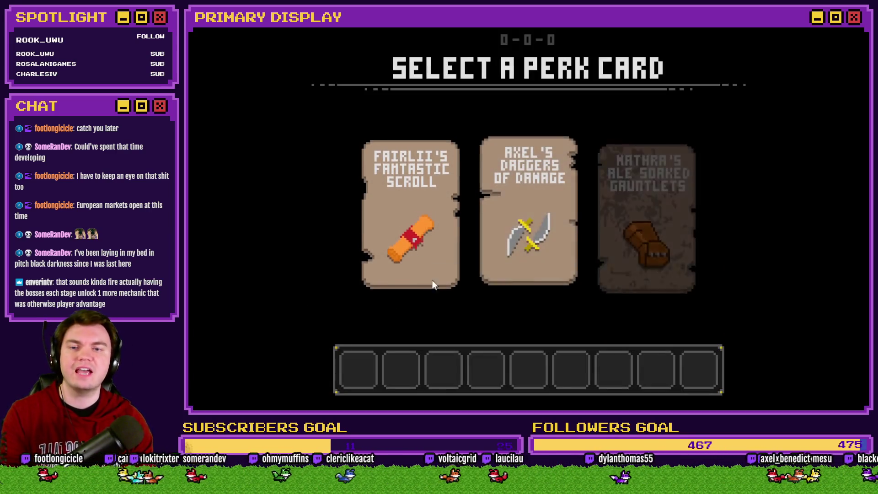
click(518, 213)
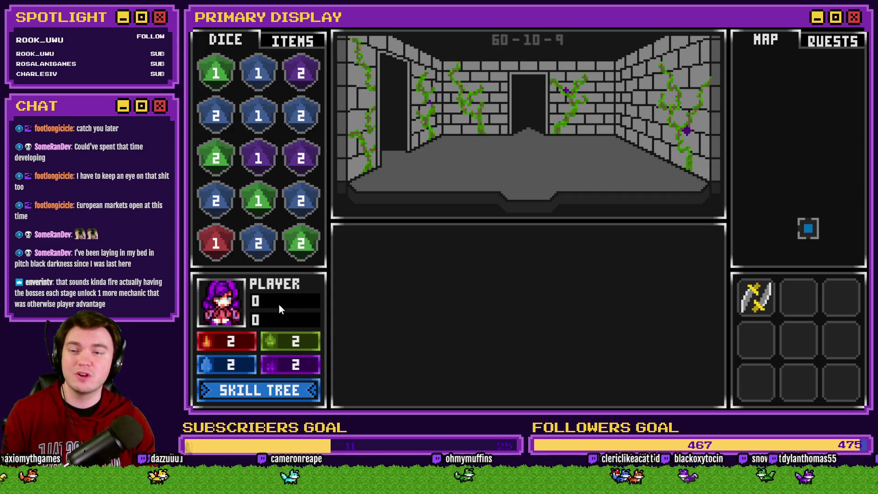
On the ITEMS tab, move the red potion into the empty third-row slot, then try dropping it on the player
click(284, 43)
mouse_move(218, 192)
mouse_down()
mouse_move(223, 295)
mouse_move(215, 157)
mouse_move(261, 310)
mouse_move(213, 156)
mouse_move(226, 243)
mouse_up()
drag(216, 156, 280, 318)
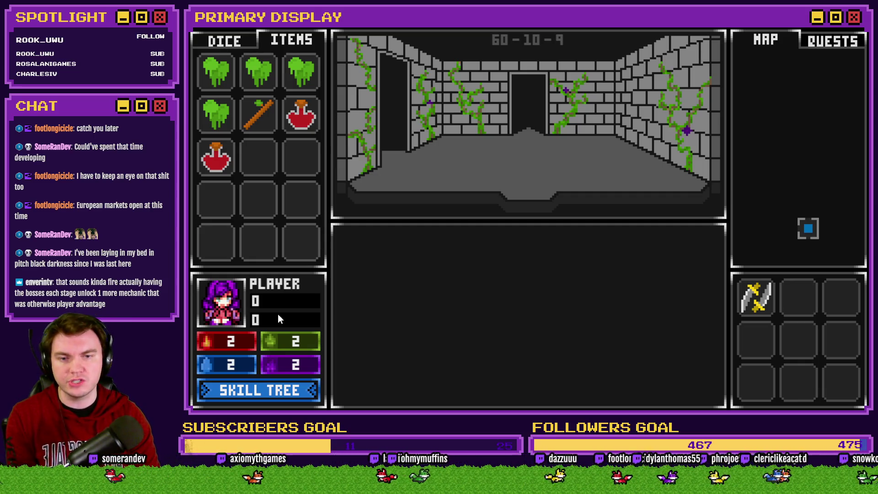
mouse_move(769, 309)
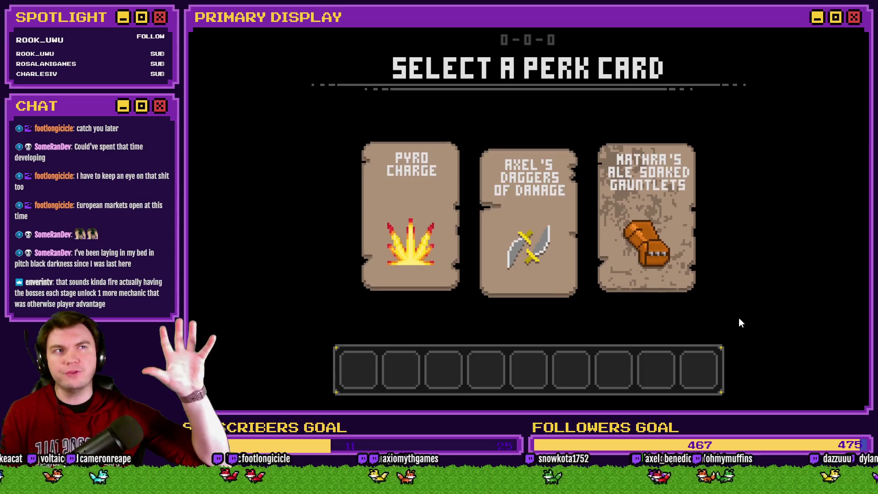
mouse_move(643, 223)
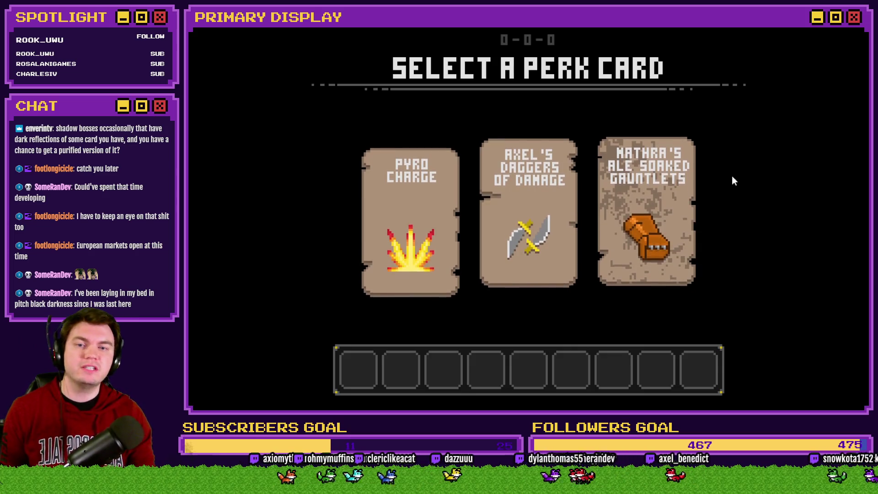
mouse_move(609, 173)
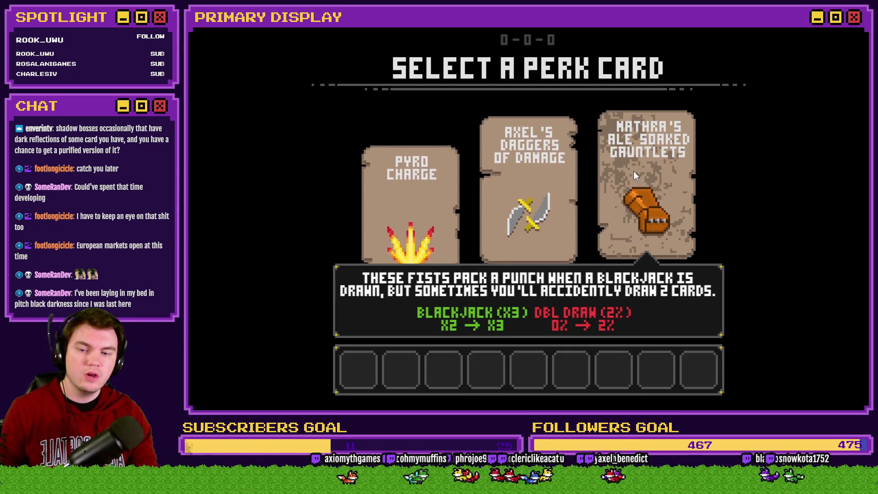